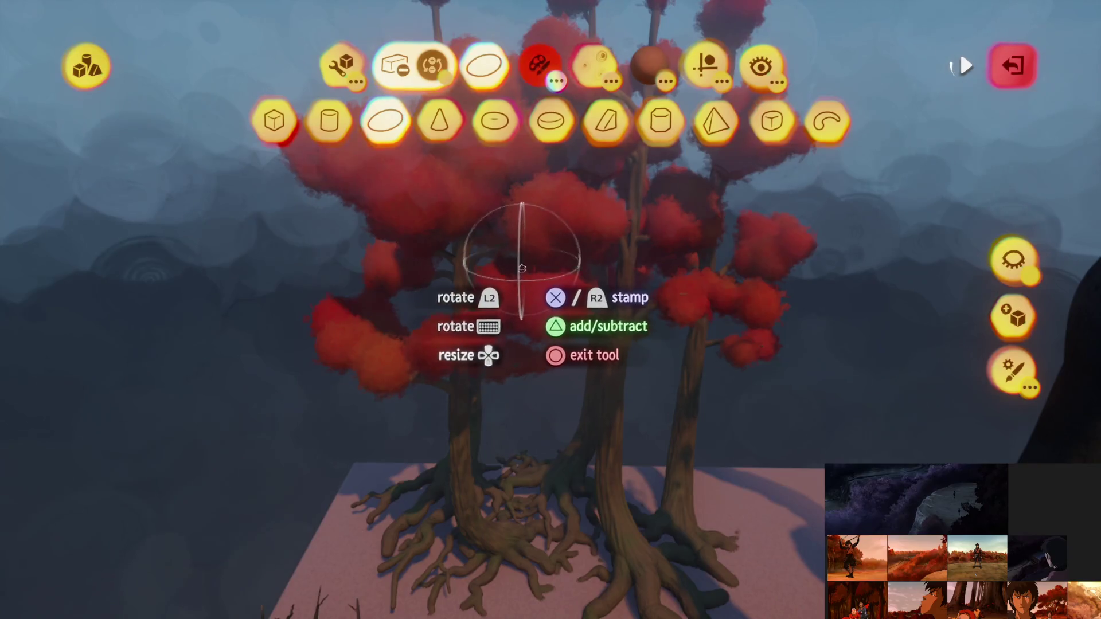
# Stamp stretched red sphere shapes onto the tree's branches, undoing one stamp along the way
pyautogui.click(525, 284)
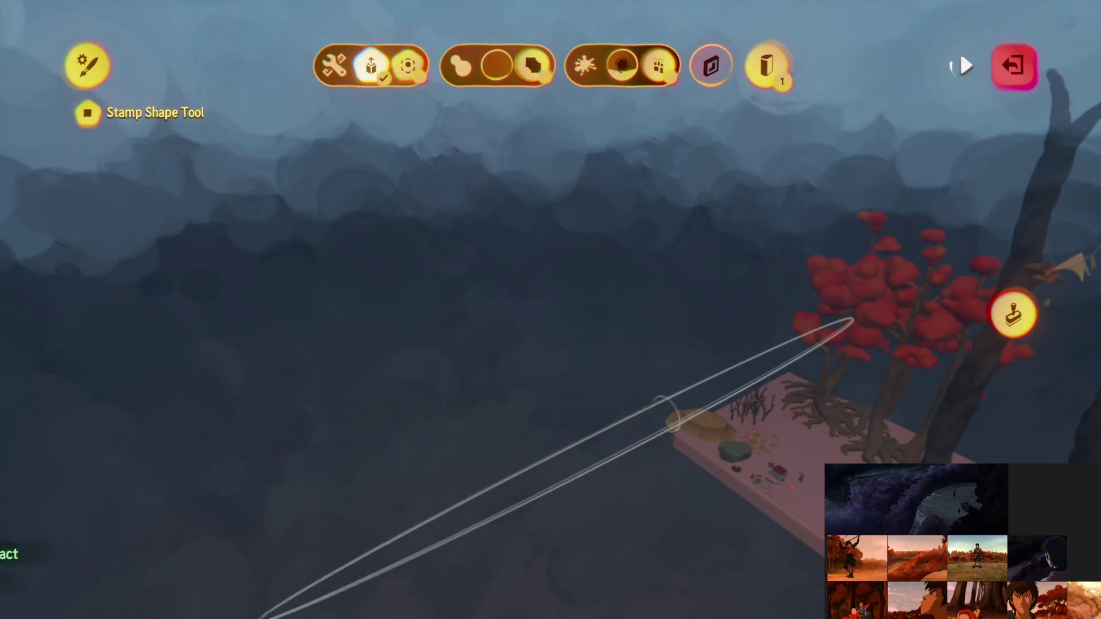
pyautogui.press('Escape')
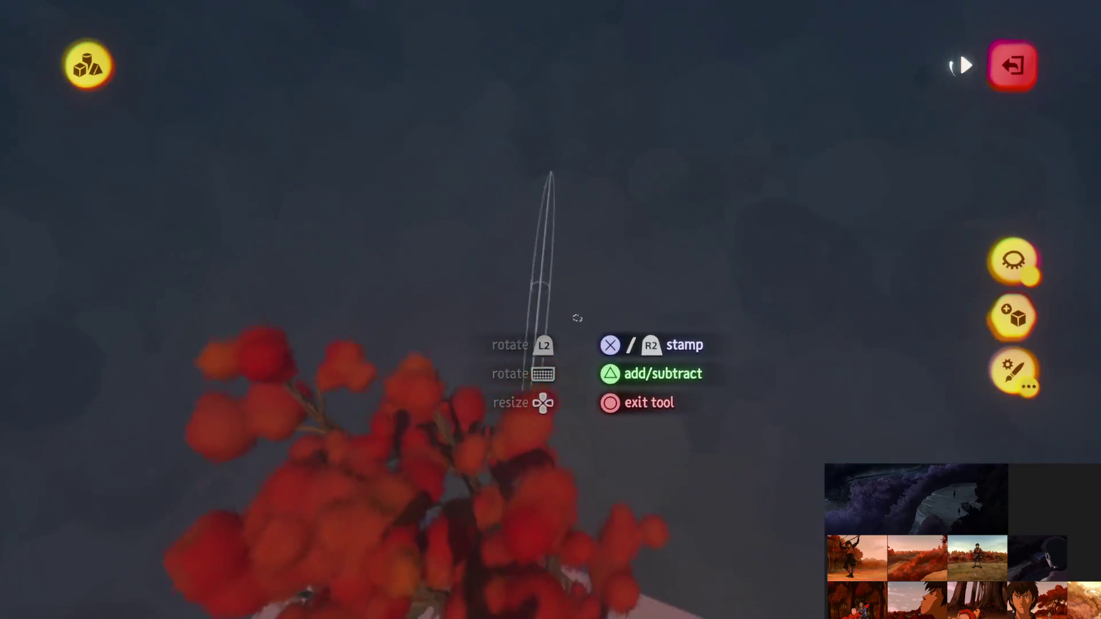
pyautogui.hotkey('ctrl', 'z')
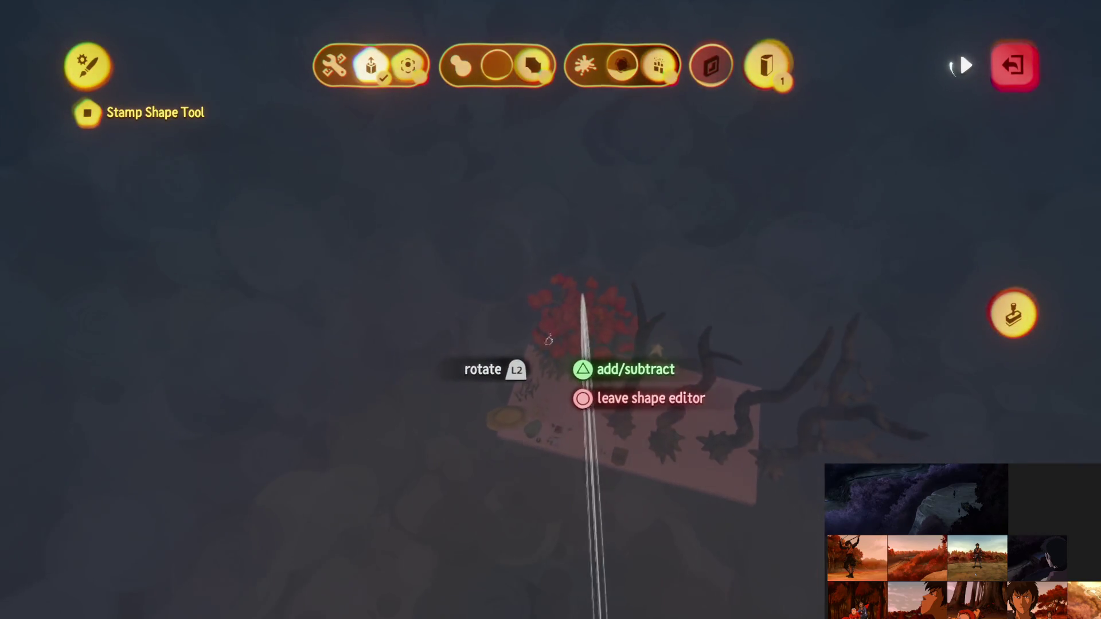
pyautogui.press('Escape')
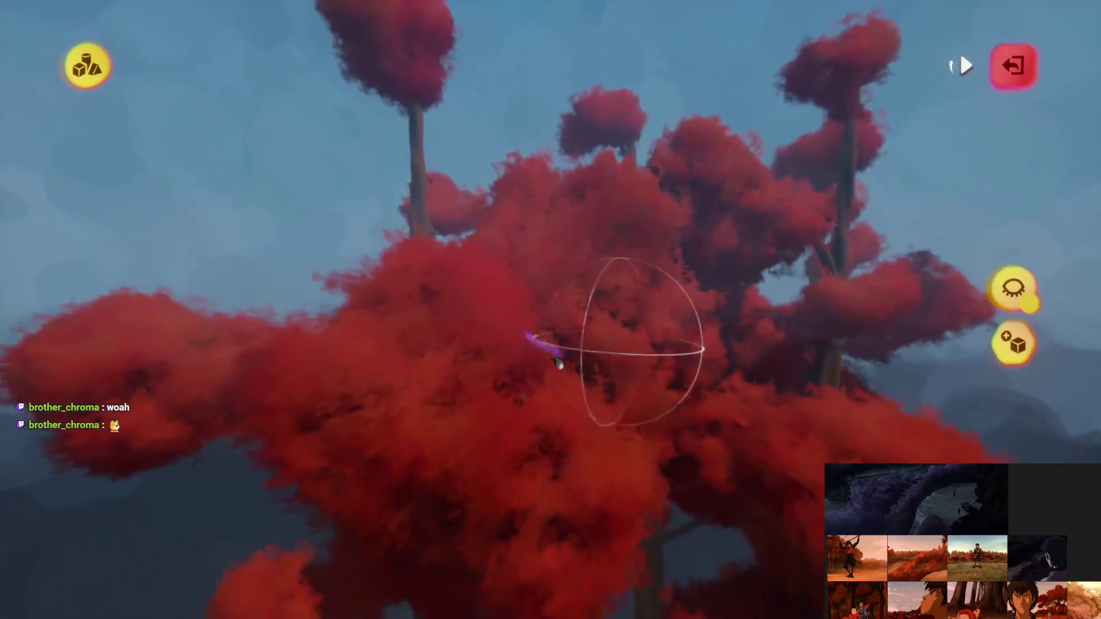
# Set the tree sculpture's inner colour to black
pyautogui.press('Escape')
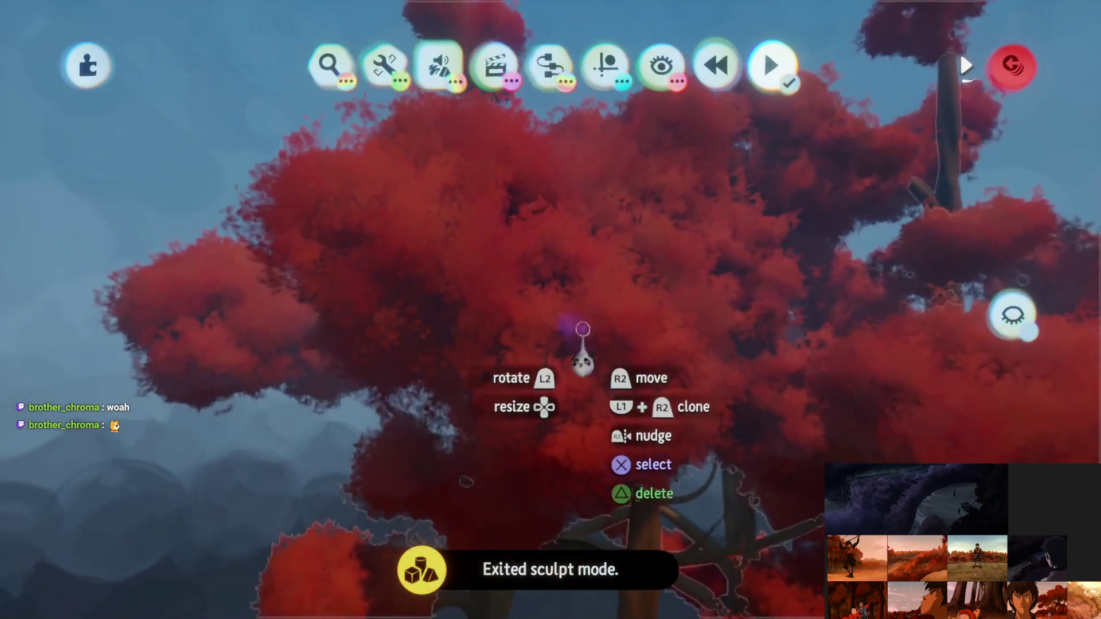
pyautogui.click(583, 330)
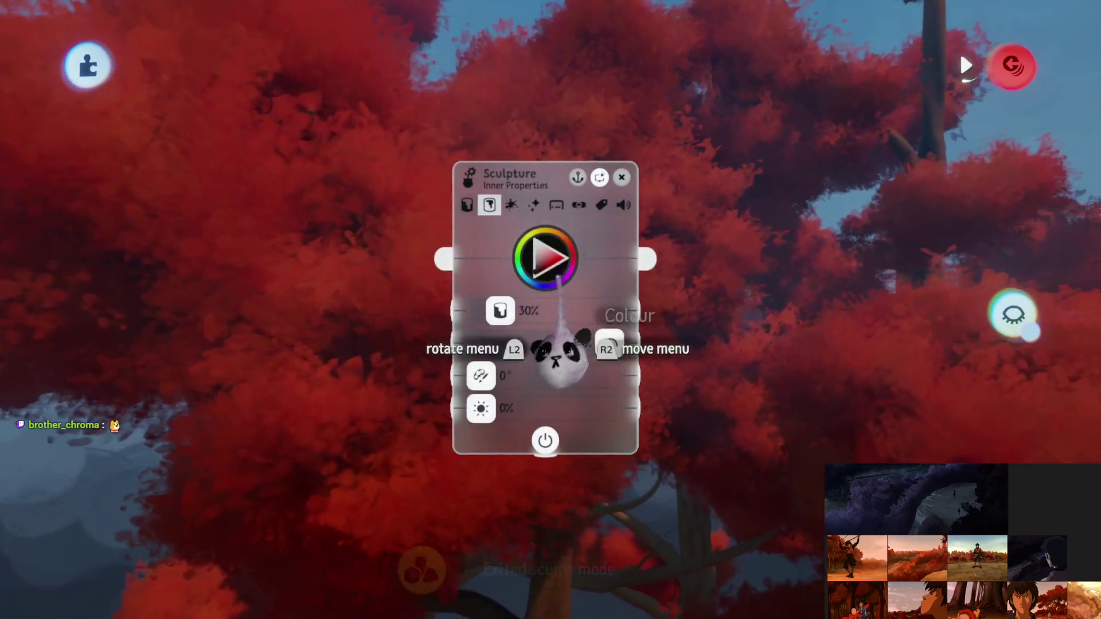
pyautogui.moveTo(559, 353)
pyautogui.mouseDown()
pyautogui.moveTo(524, 386)
pyautogui.moveTo(614, 398)
pyautogui.moveTo(597, 393)
pyautogui.moveTo(573, 418)
pyautogui.moveTo(596, 407)
pyautogui.mouseUp()
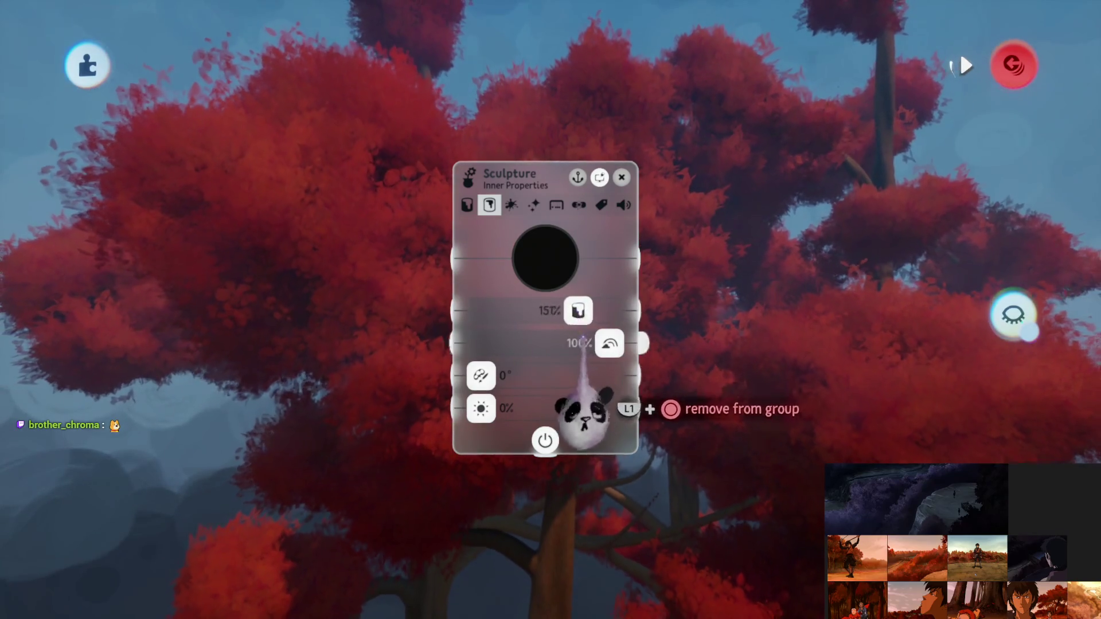
pyautogui.press('Escape')
# Turn on guides for precise moving
pyautogui.click(606, 64)
pyautogui.click(549, 121)
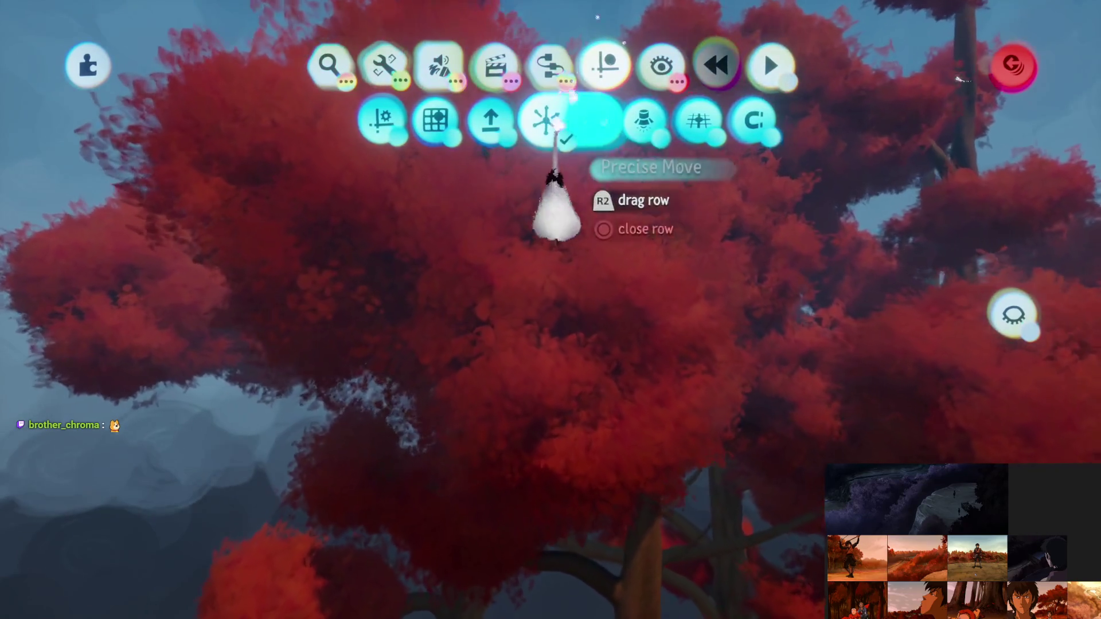
pyautogui.press('Escape')
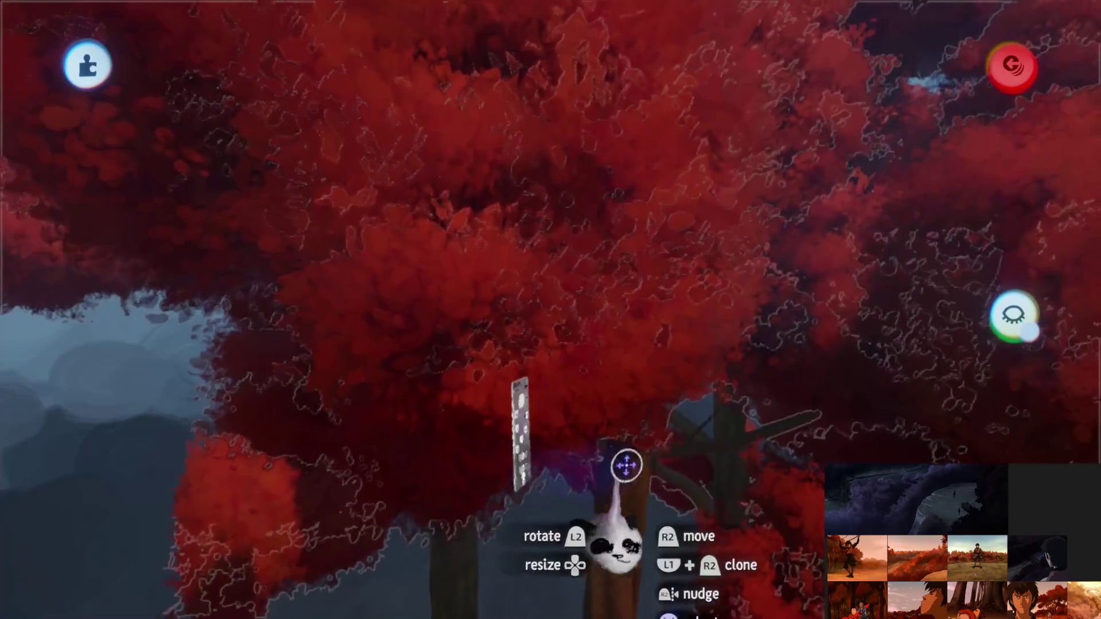
# Move the tree lower in the scene and pull the view back to see the canopy
pyautogui.click(626, 465)
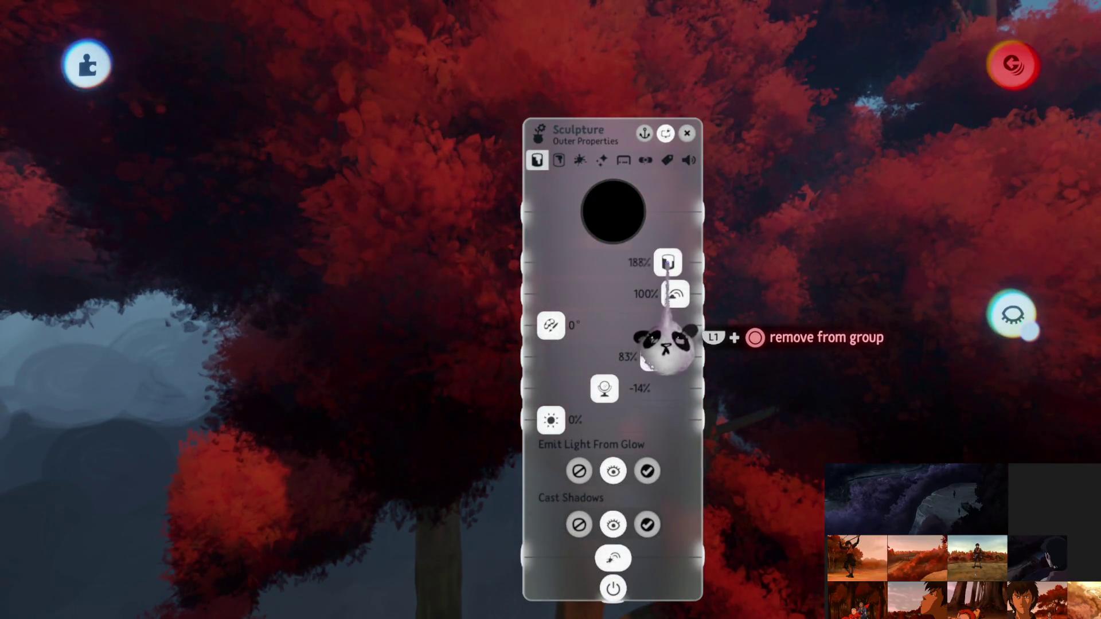
pyautogui.press('Escape')
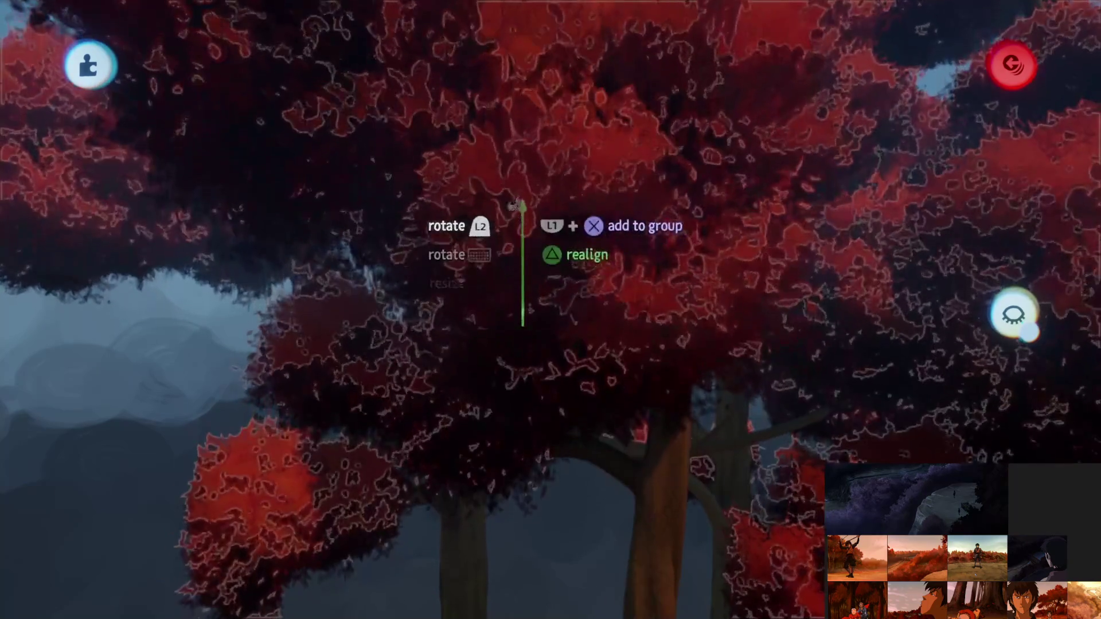
pyautogui.moveTo(522, 326); pyautogui.dragTo(522, 370)
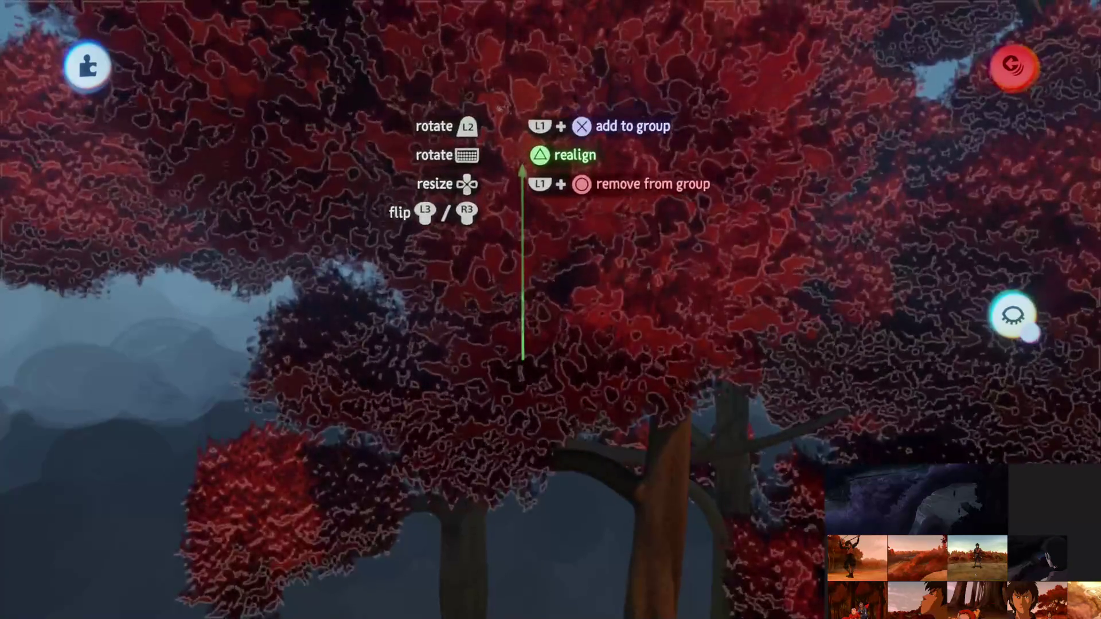
pyautogui.moveTo(503, 146)
pyautogui.mouseDown()
pyautogui.moveTo(546, 261)
pyautogui.moveTo(585, 275)
pyautogui.mouseUp()
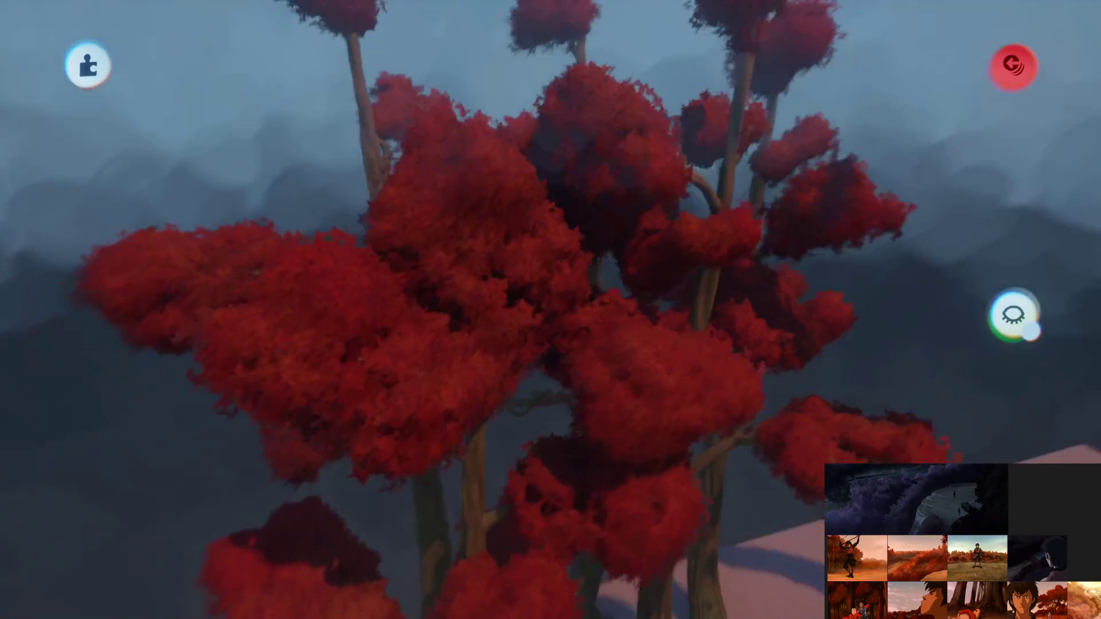
pyautogui.moveTo(654, 345)
pyautogui.mouseDown()
pyautogui.moveTo(570, 347)
pyautogui.moveTo(487, 402)
pyautogui.mouseUp()
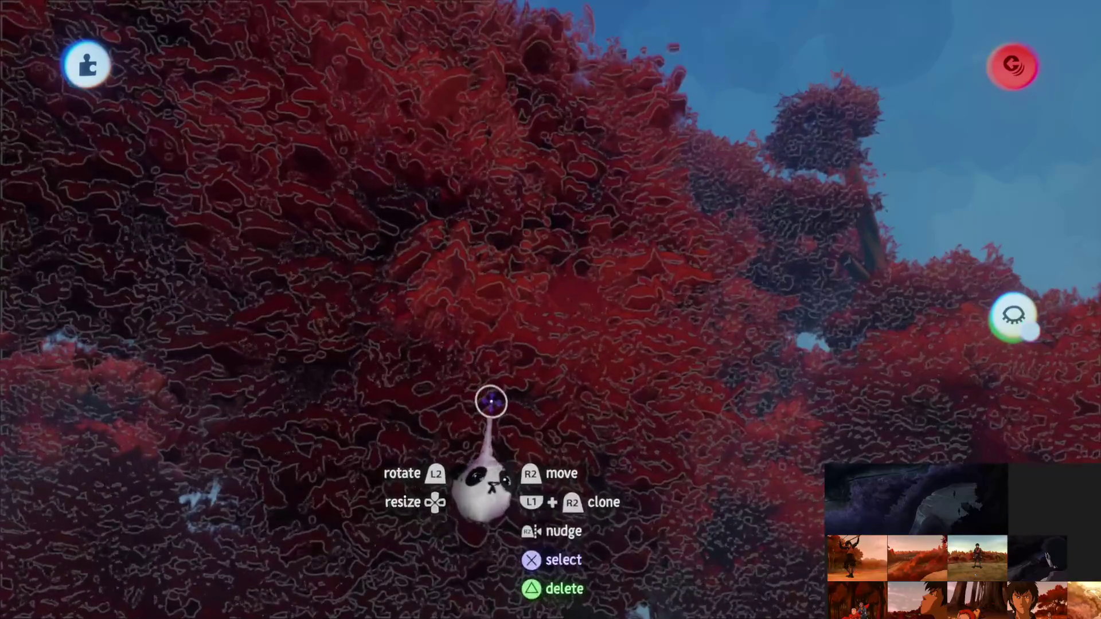
# Raise the tree's outer property slider from 188% to 200%
pyautogui.click(491, 393)
pyautogui.moveTo(729, 171); pyautogui.dragTo(734, 261)
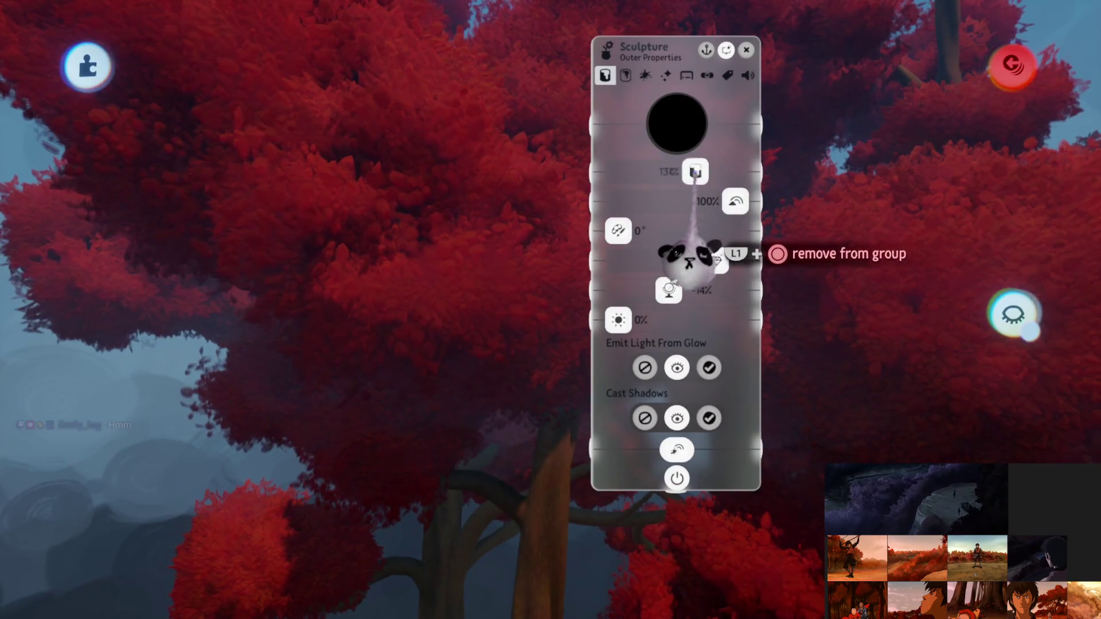
pyautogui.press('Escape')
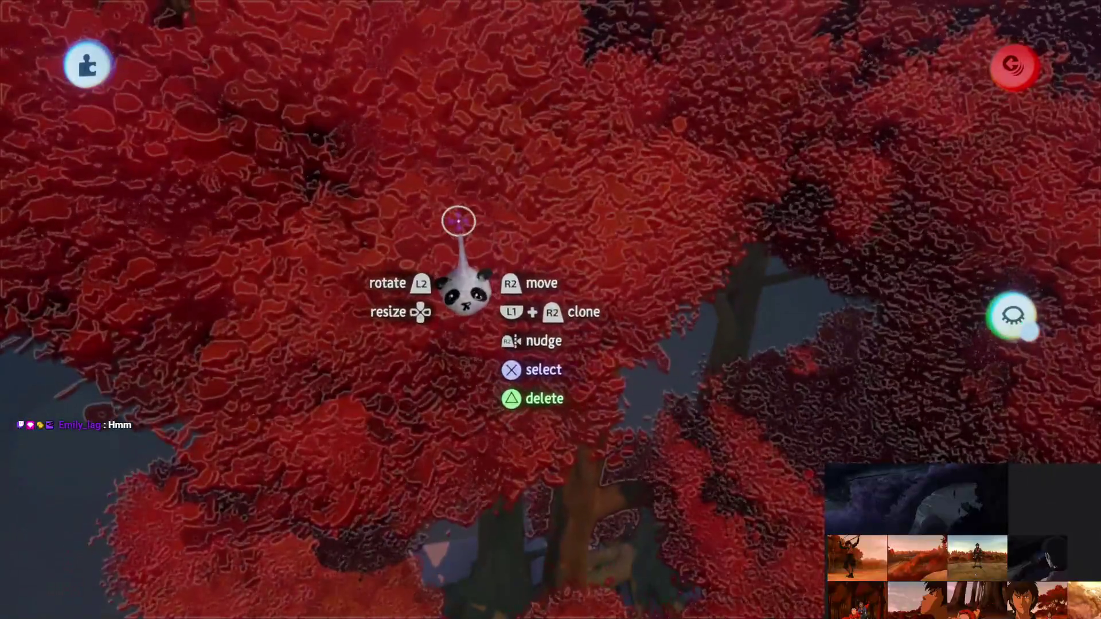
# Change the foliage tint colour from orange back to red
pyautogui.click(458, 222)
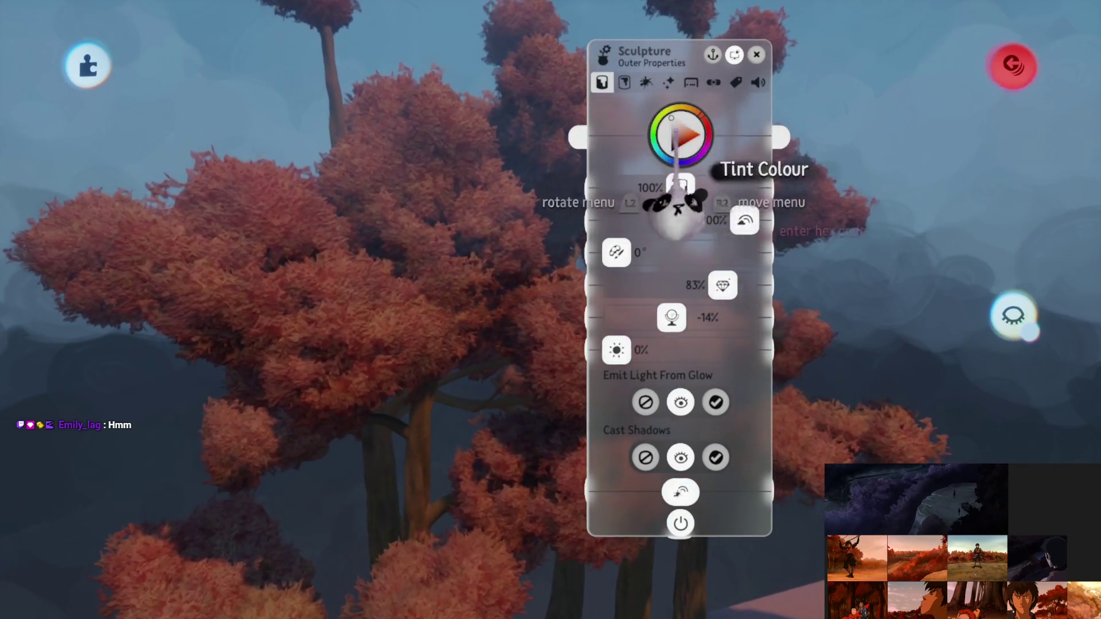
pyautogui.click(678, 190)
pyautogui.click(693, 113)
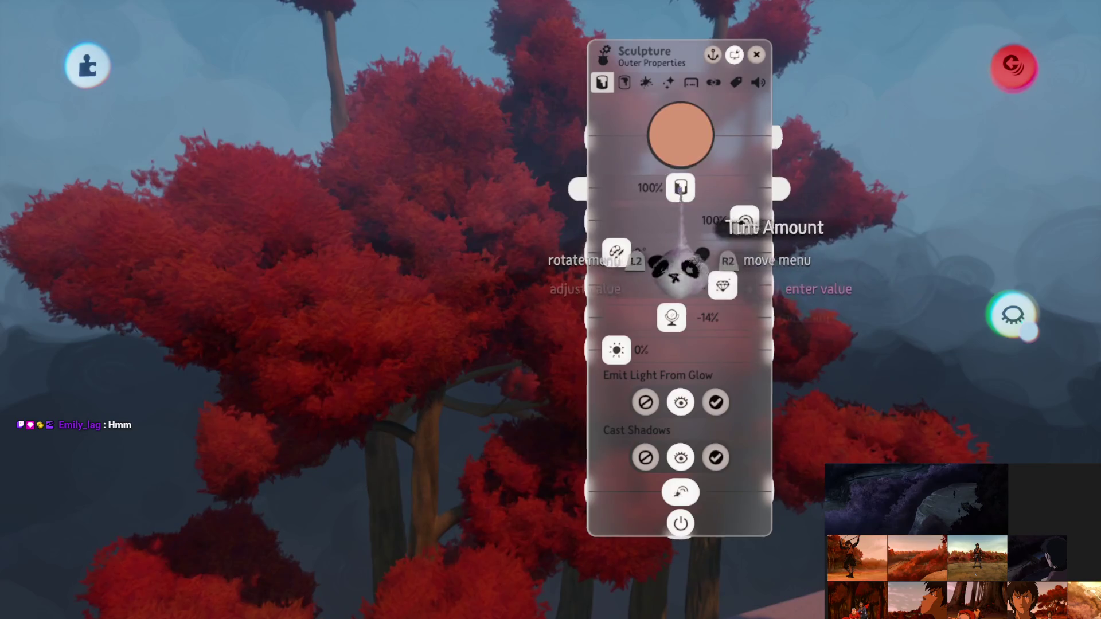
pyautogui.press('Escape')
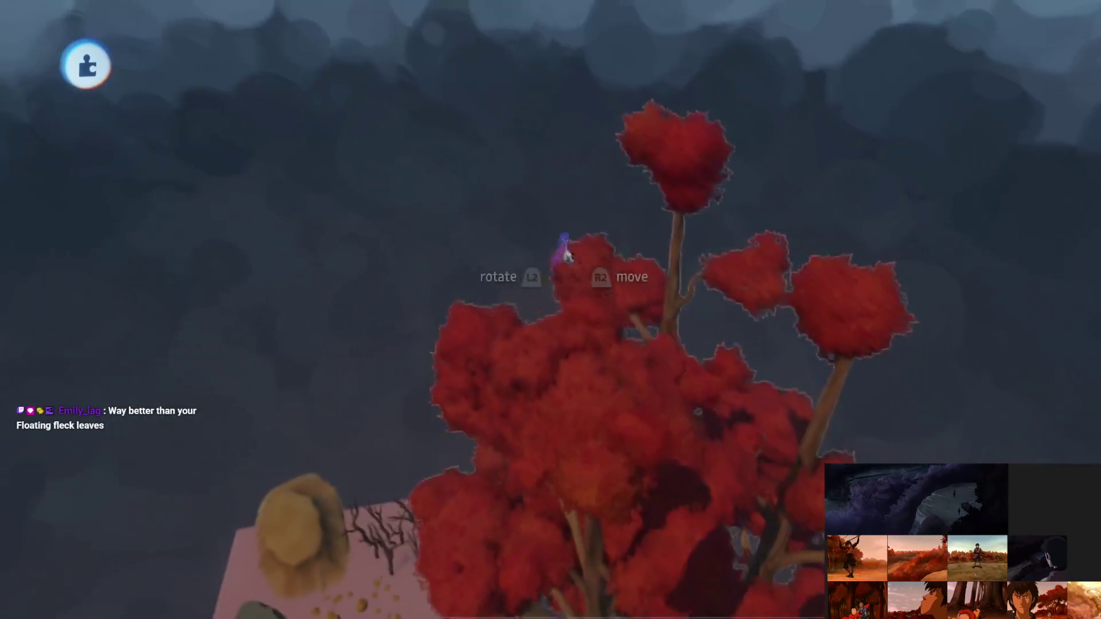
pyautogui.press('Tab')
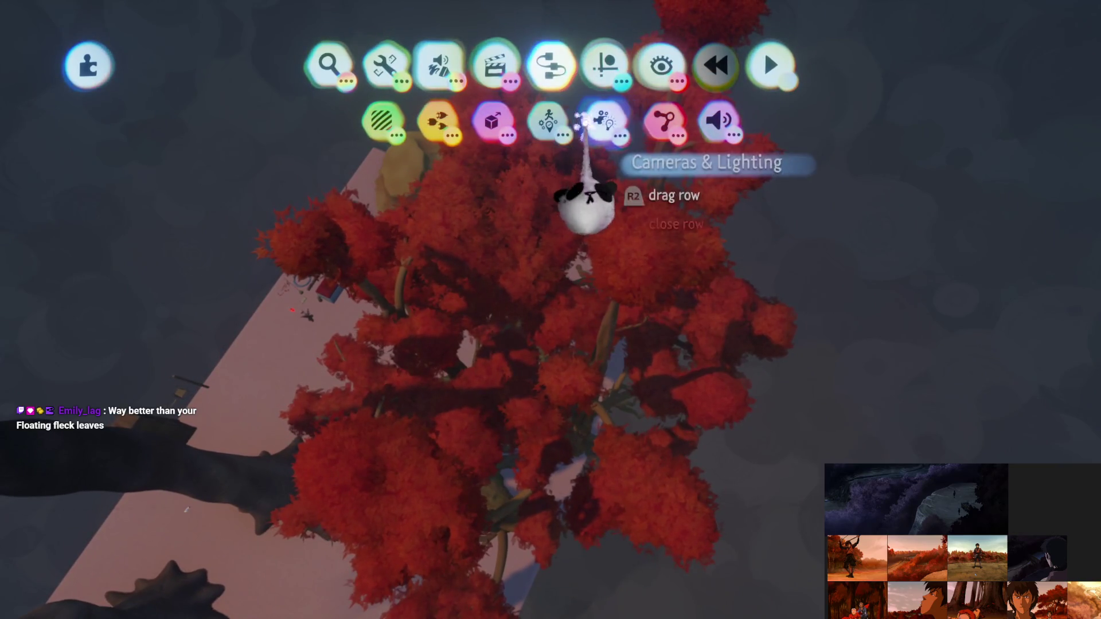
# Place two enlarged light gadgets among the red tree canopies
pyautogui.click(602, 120)
pyautogui.click(545, 118)
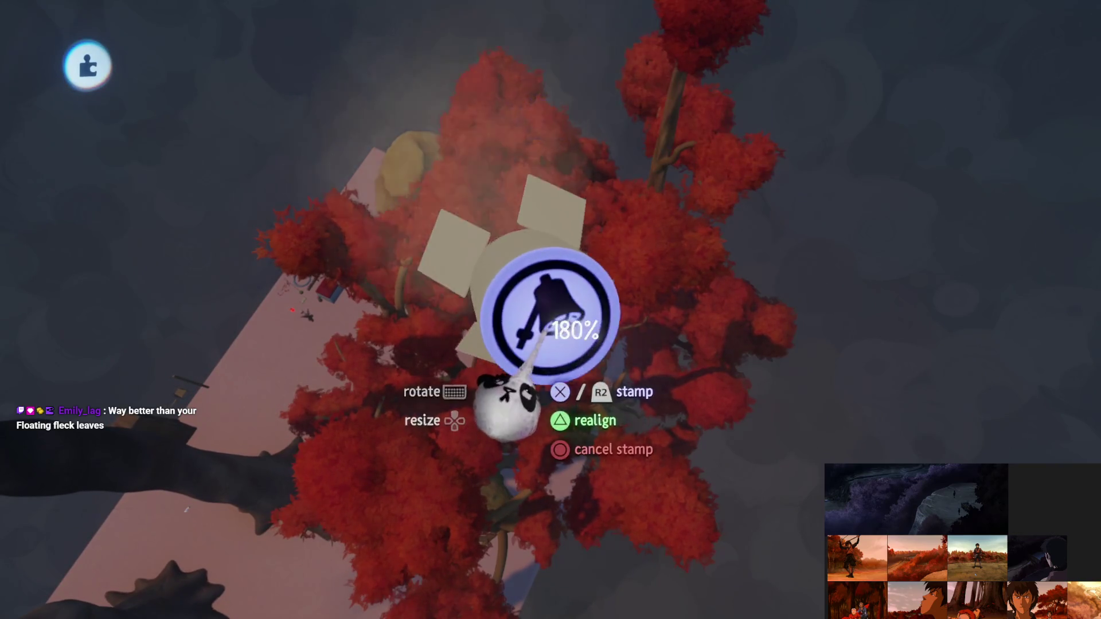
pyautogui.press('Up')
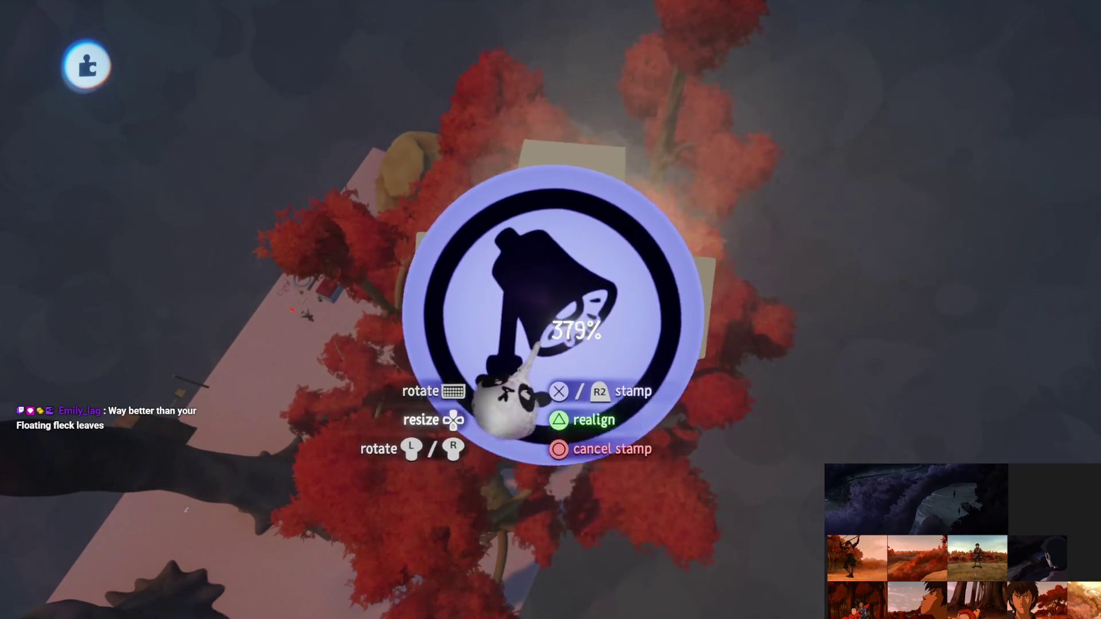
pyautogui.click(516, 347)
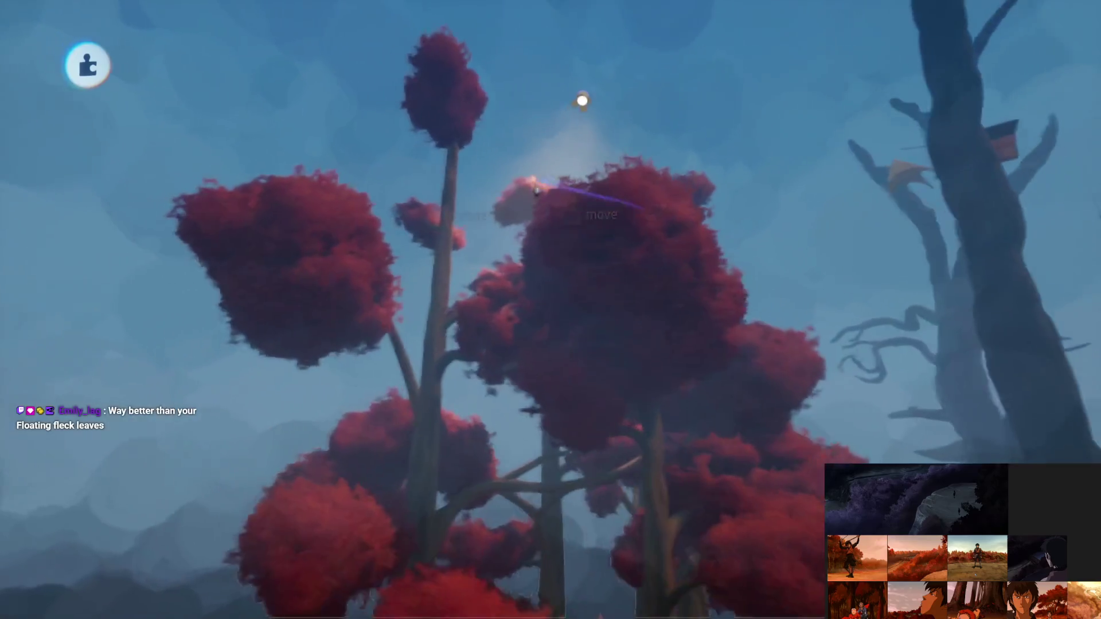
pyautogui.click(535, 128)
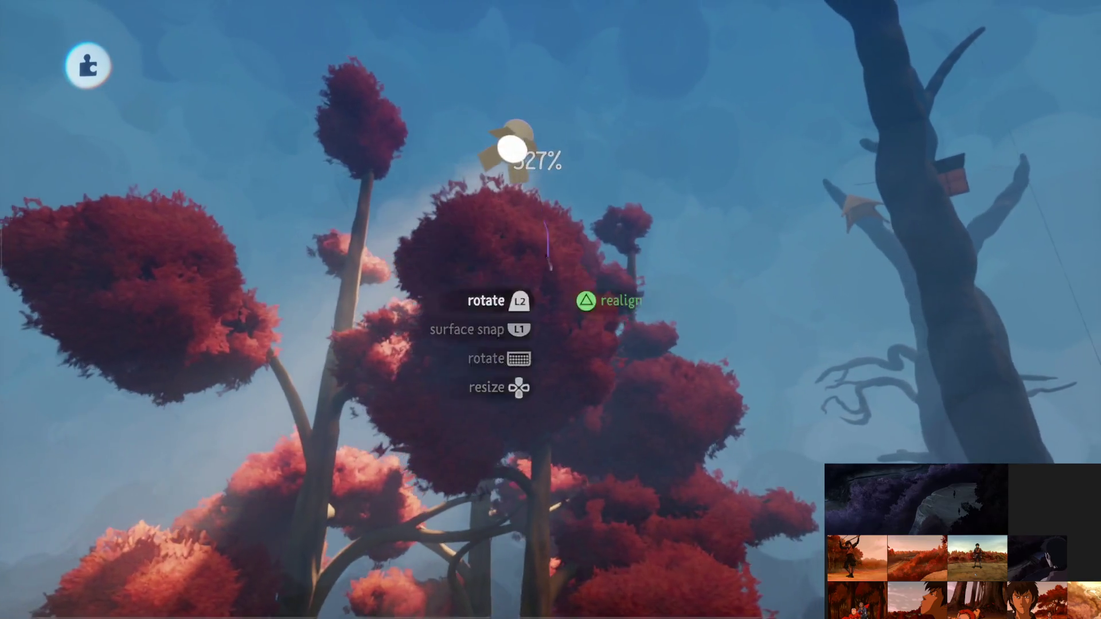
pyautogui.click(511, 152)
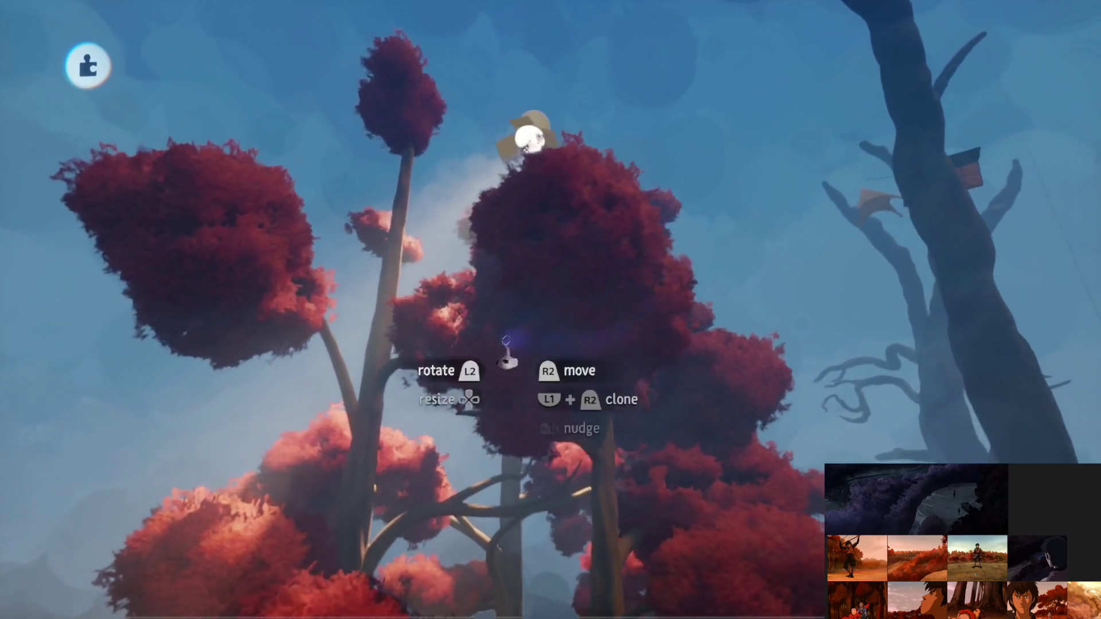
# Change the tree sculpture's outer property value from -25% to -17%
pyautogui.click(504, 287)
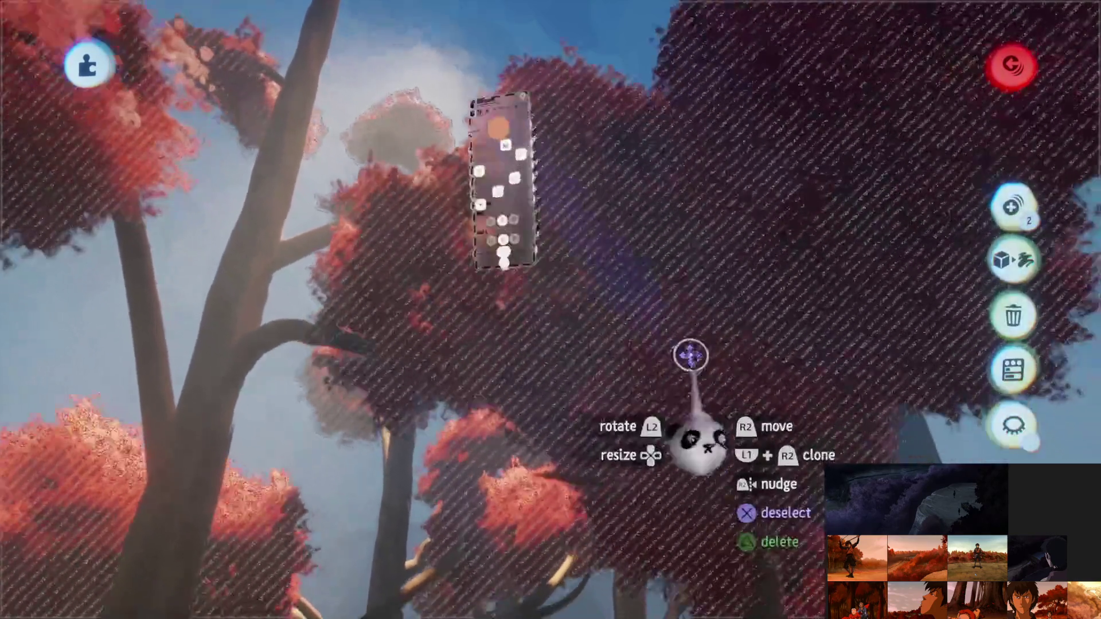
pyautogui.click(691, 356)
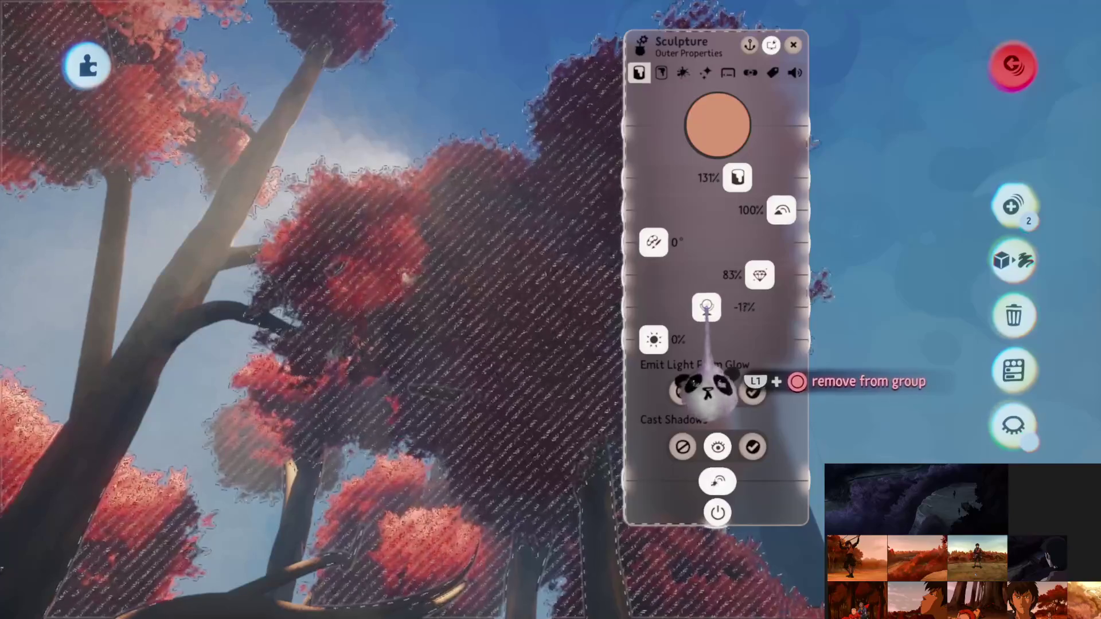
pyautogui.press('Escape')
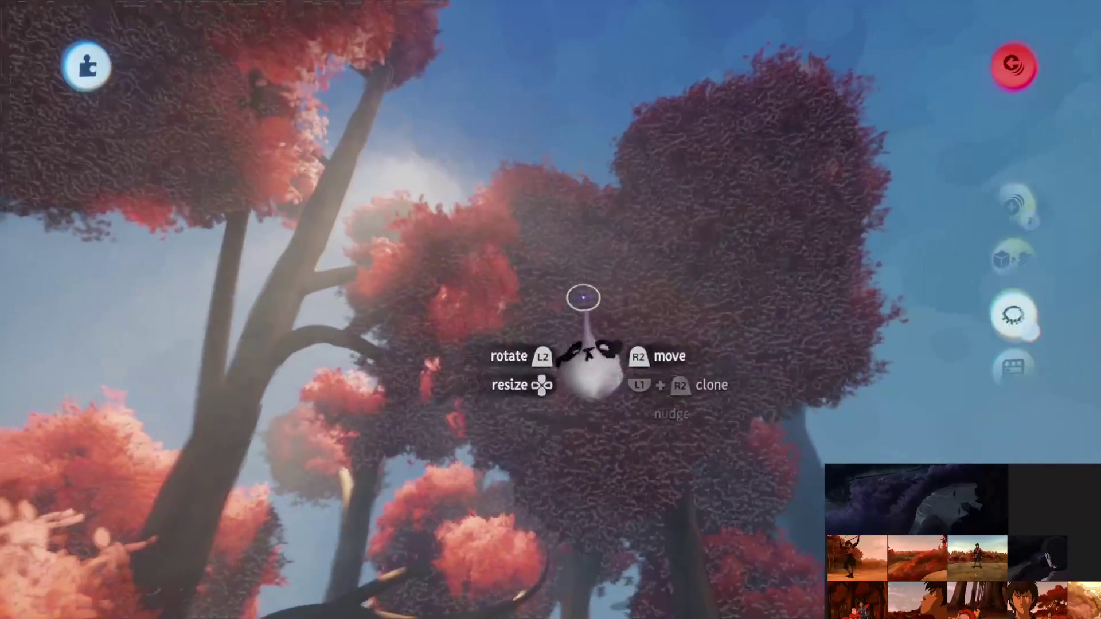
pyautogui.press('Escape')
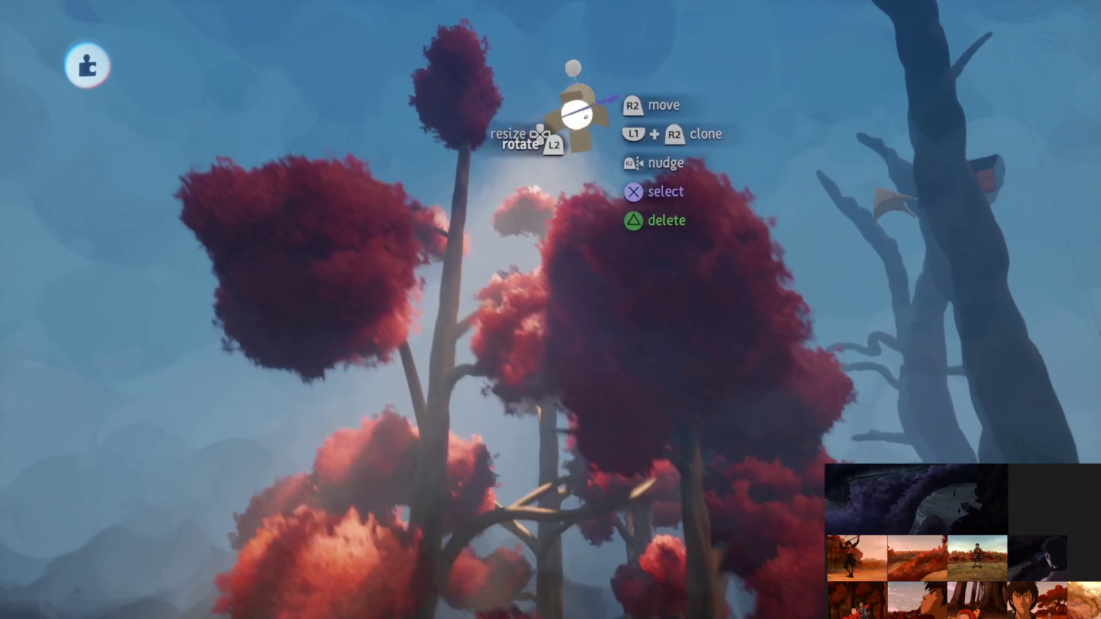
# Move the light up and over the red trees
pyautogui.moveTo(577, 115)
pyautogui.mouseDown()
pyautogui.moveTo(647, 54)
pyautogui.moveTo(681, 111)
pyautogui.moveTo(648, 106)
pyautogui.mouseUp()
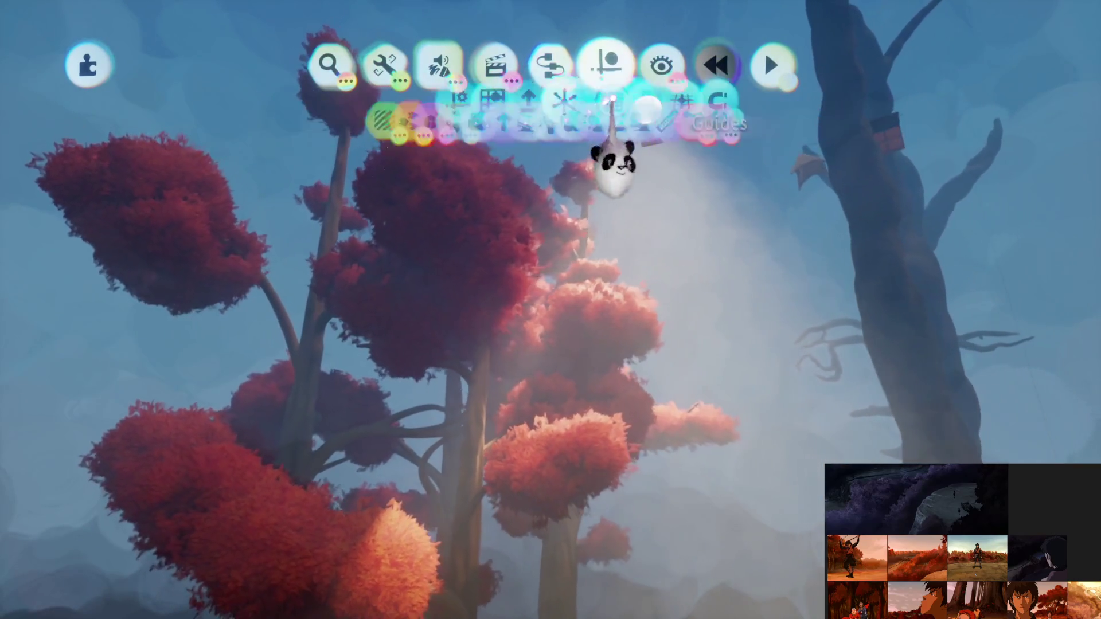
pyautogui.moveTo(603, 221); pyautogui.dragTo(648, 75)
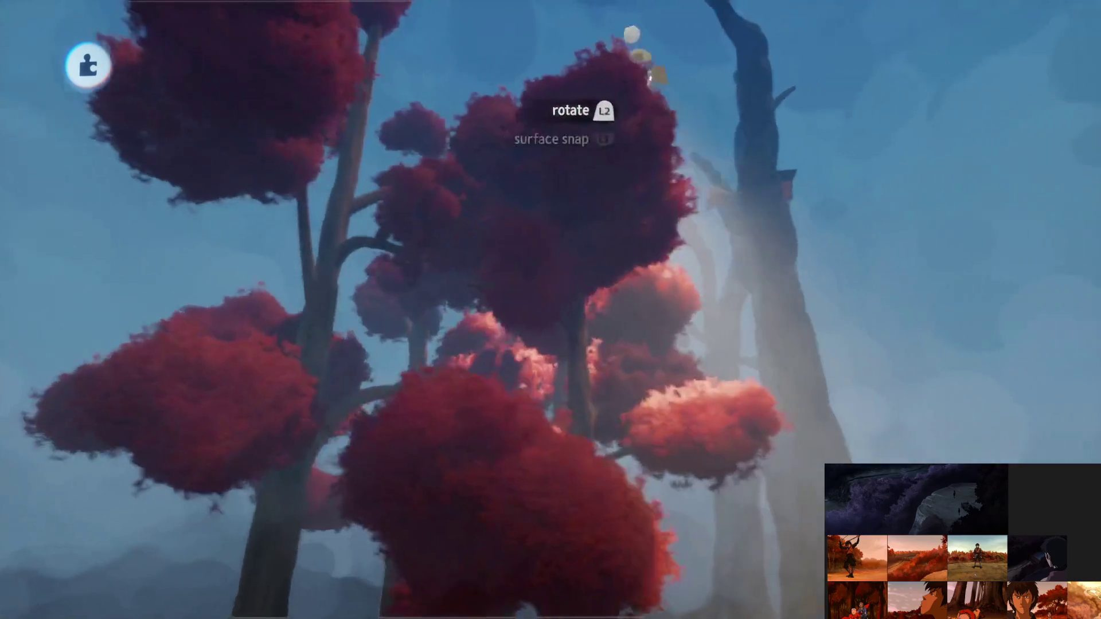
pyautogui.moveTo(631, 34)
pyautogui.mouseDown()
pyautogui.moveTo(645, 40)
pyautogui.moveTo(561, 19)
pyautogui.moveTo(546, 44)
pyautogui.moveTo(549, 11)
pyautogui.mouseUp()
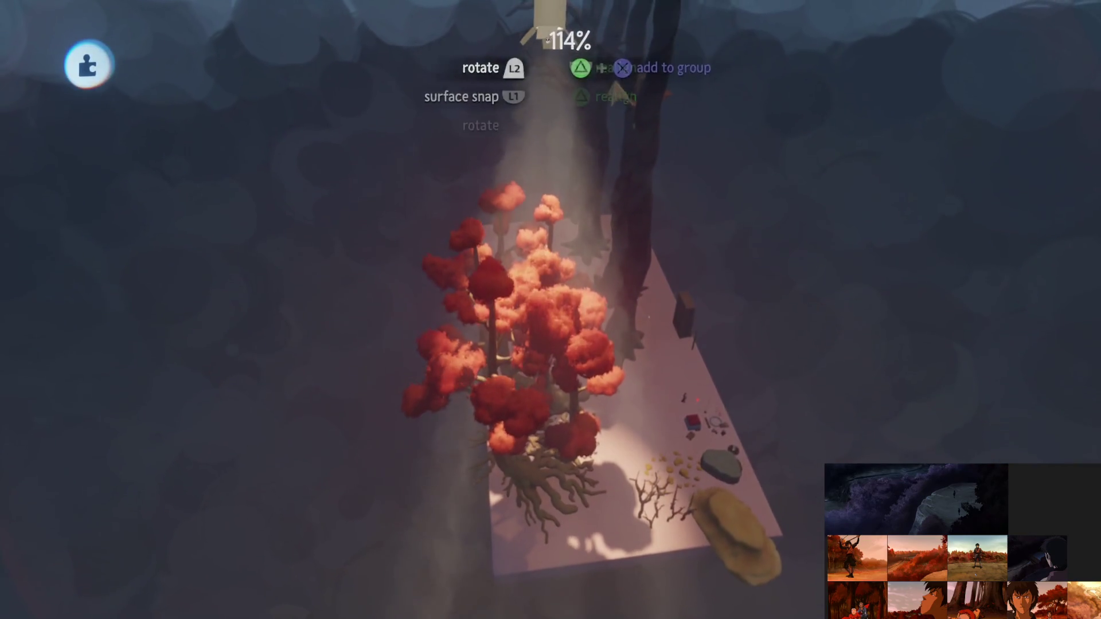
# Drop the light and nudge the canopy sculpt's Waxyness/Metalness up to -16%
pyautogui.rightClick(549, 55)
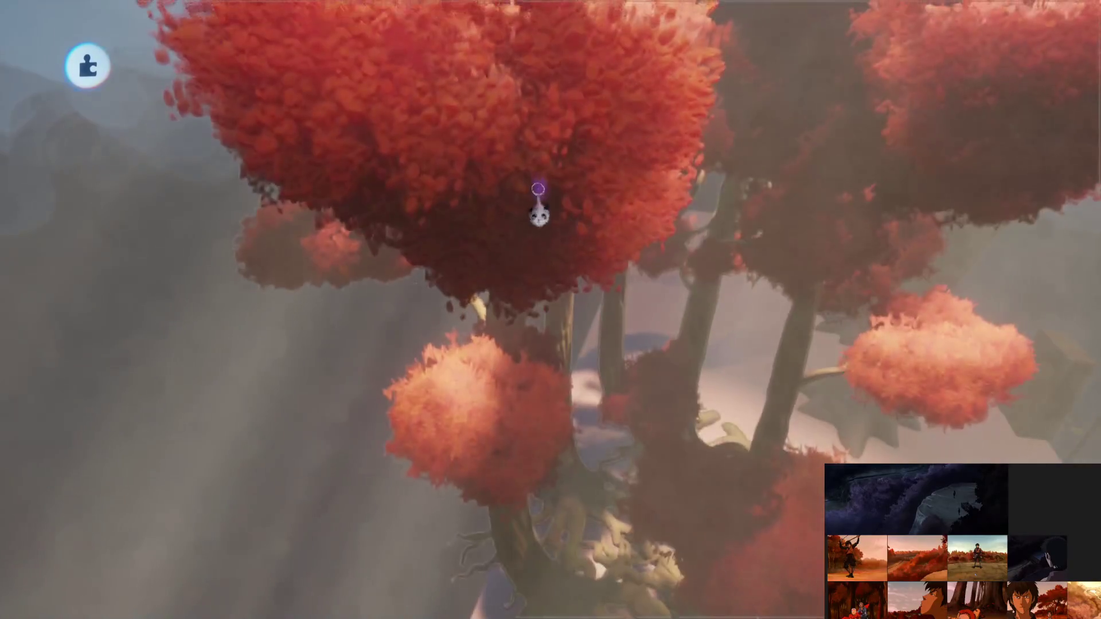
pyautogui.click(538, 212)
pyautogui.rightClick(573, 248)
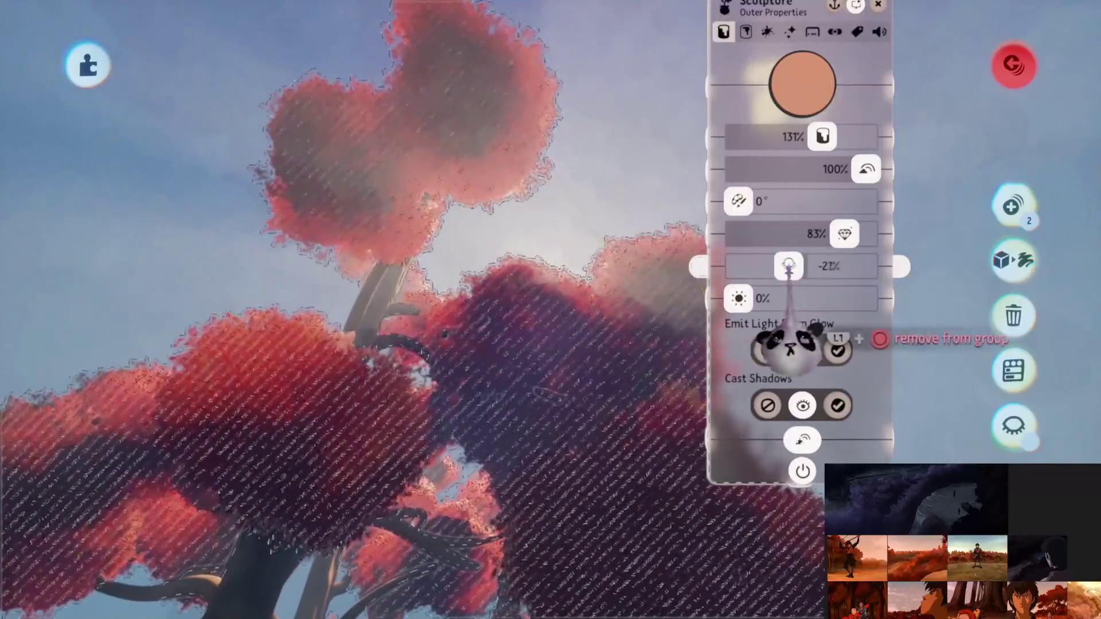
pyautogui.moveTo(789, 265); pyautogui.dragTo(791, 265)
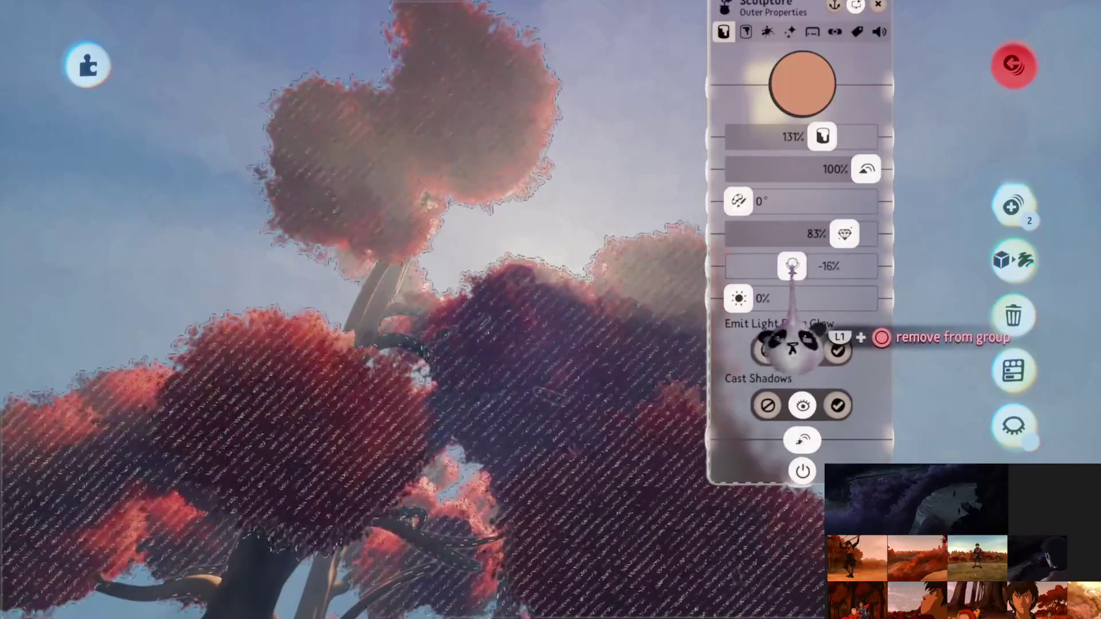
pyautogui.press('Escape')
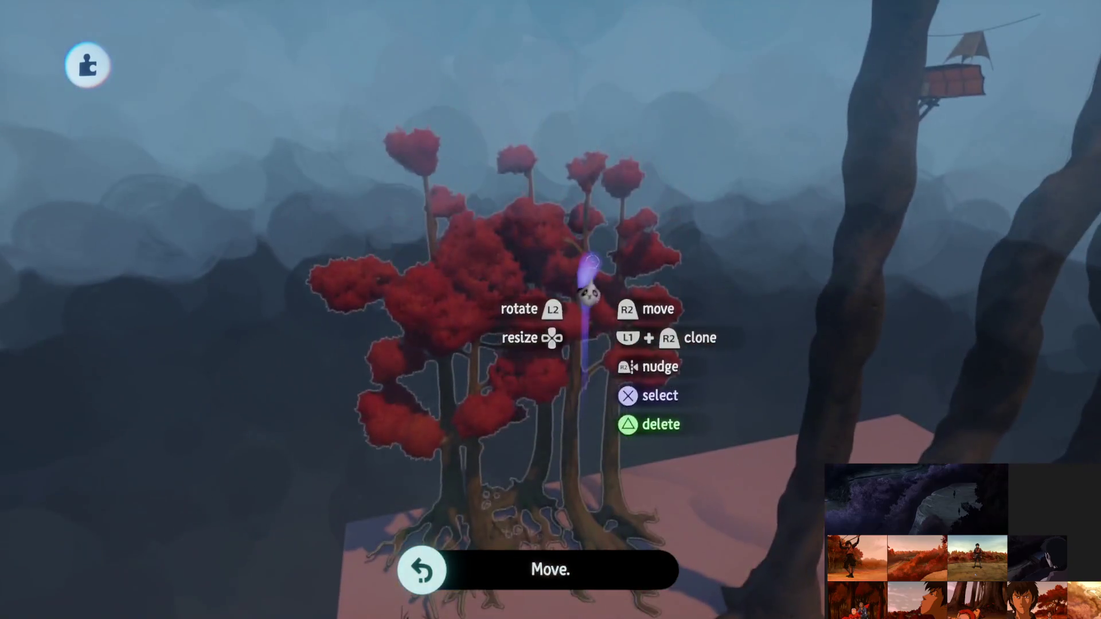
# Save a private version of Jet's Forest Assets
pyautogui.press('Escape')
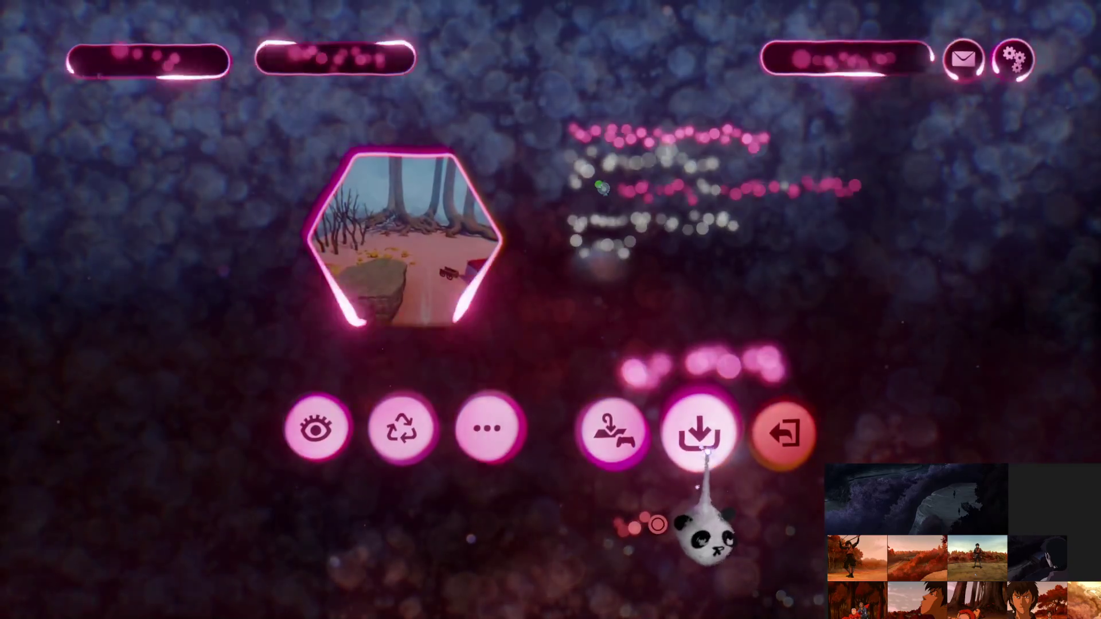
pyautogui.click(716, 450)
pyautogui.click(785, 355)
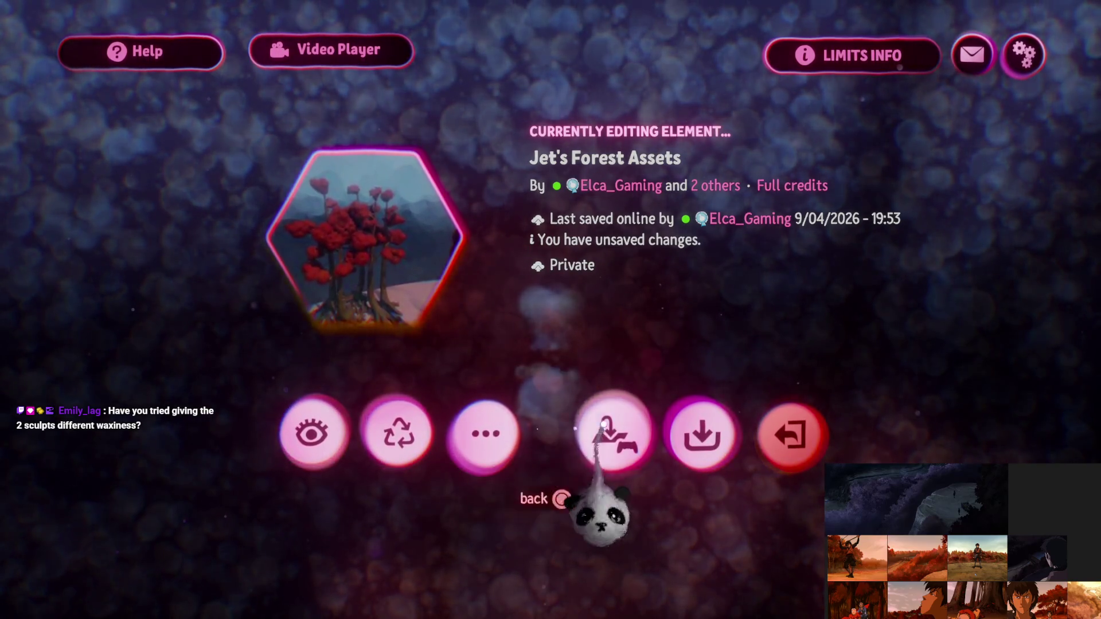
# Shift one canopy sculpt toward the upper right
pyautogui.click(604, 426)
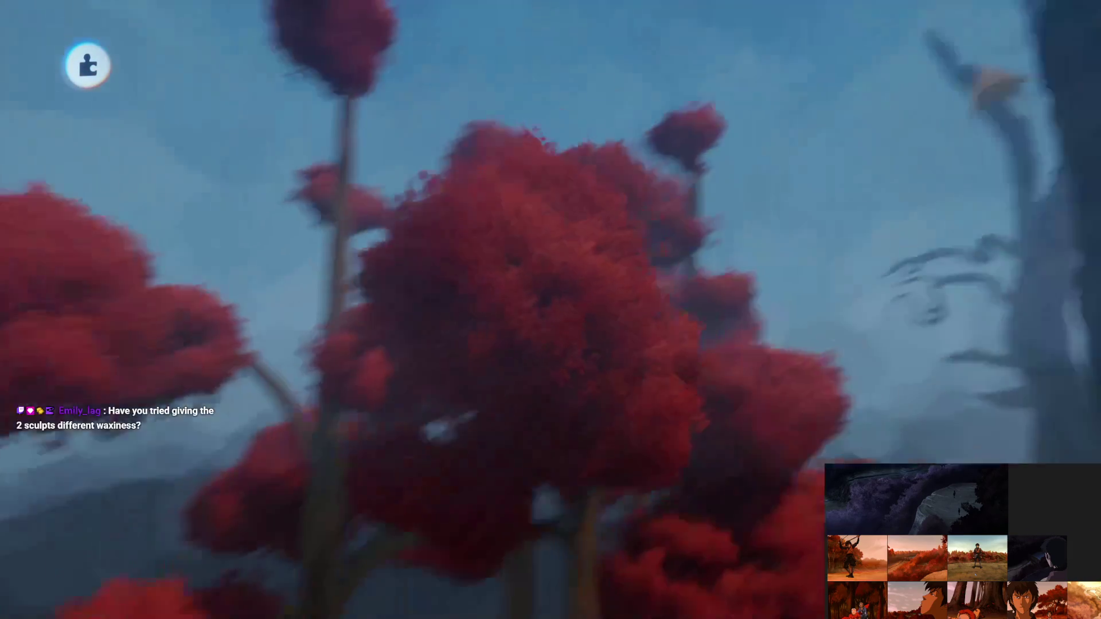
pyautogui.moveTo(516, 324)
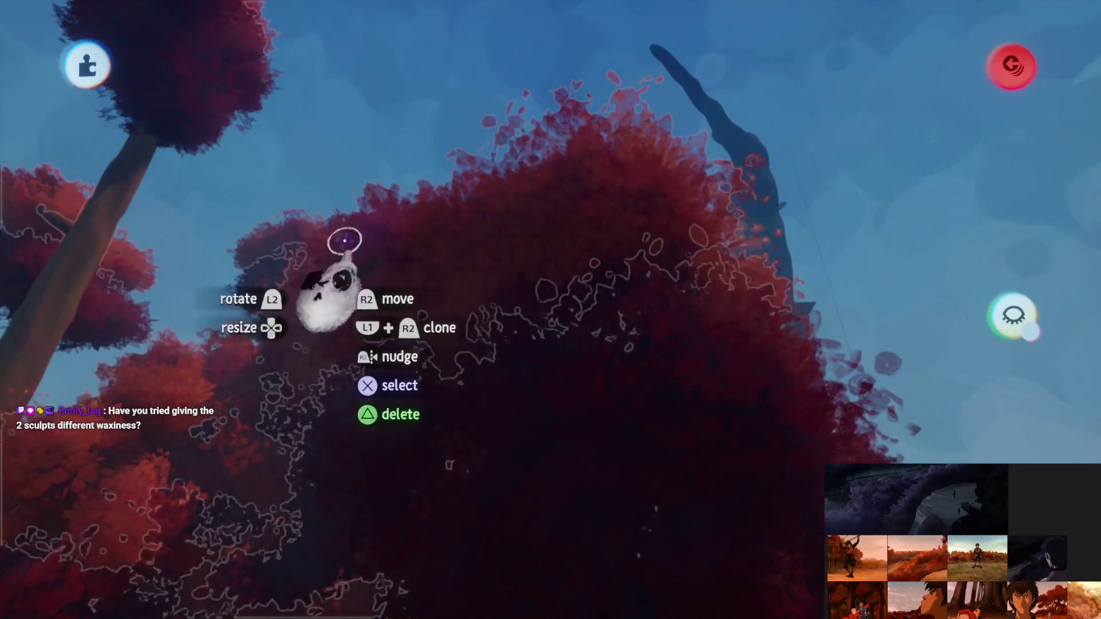
pyautogui.moveTo(344, 241); pyautogui.dragTo(415, 216)
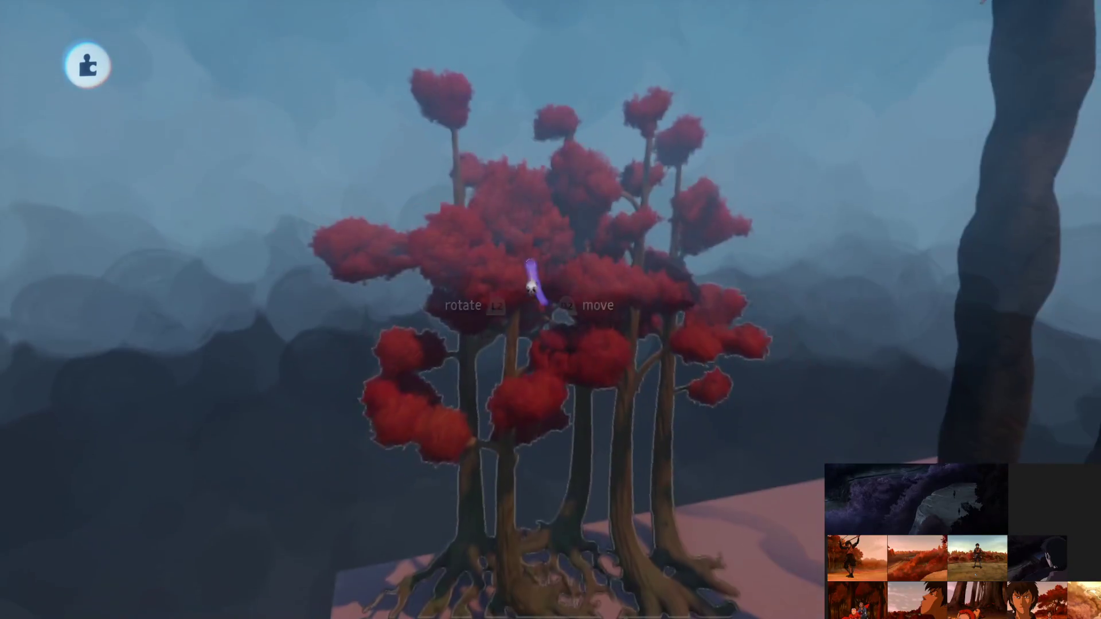
pyautogui.press('Escape')
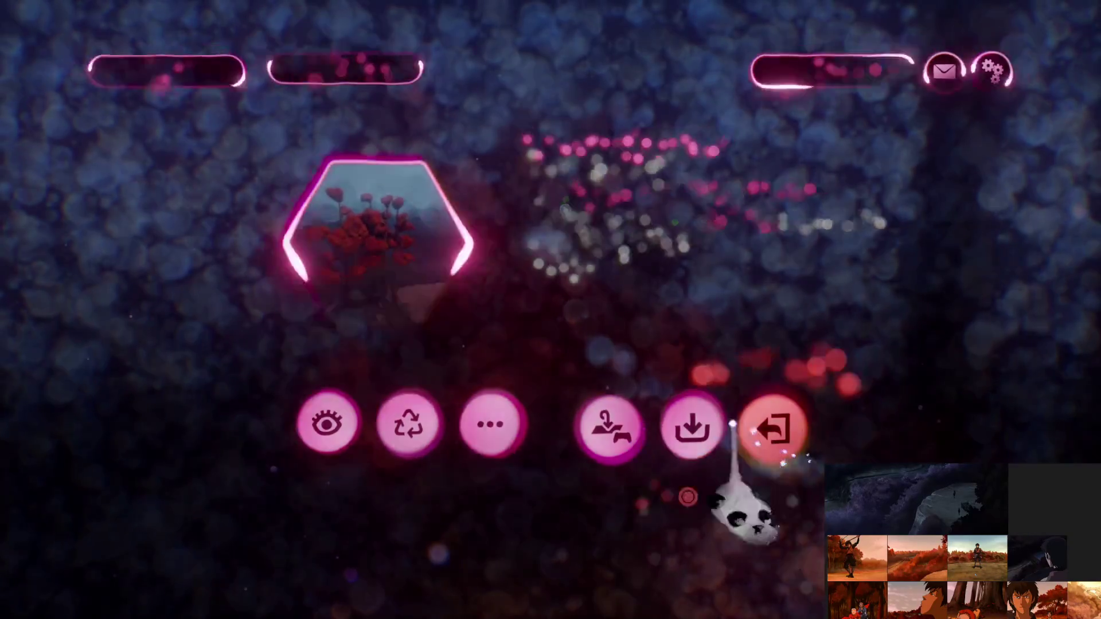
# Go to My Creations and open the Treetop Hideout level for editing
pyautogui.click(781, 430)
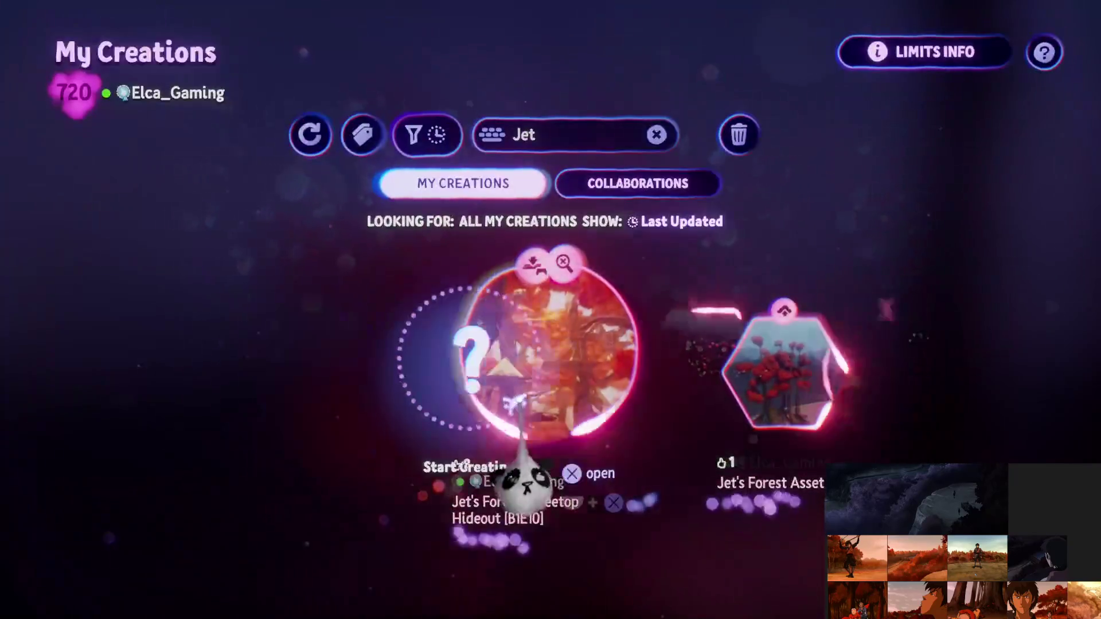
pyautogui.click(769, 356)
pyautogui.click(492, 527)
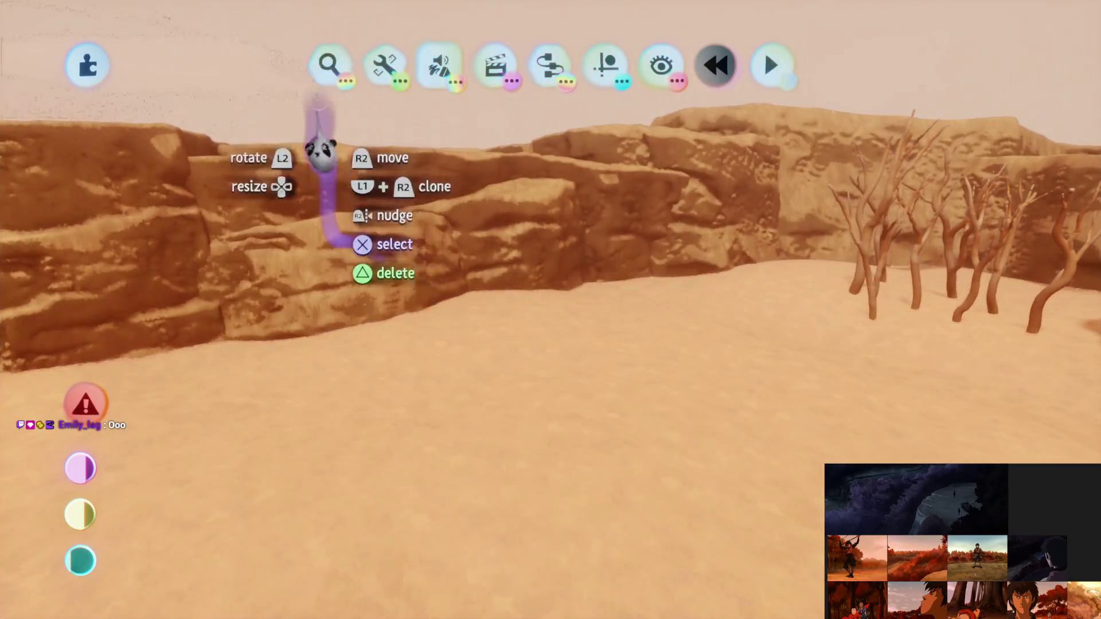
# Stamp Jet's Forest Assets onto the desert ground and settle it in place
pyautogui.click(327, 67)
pyautogui.click(128, 344)
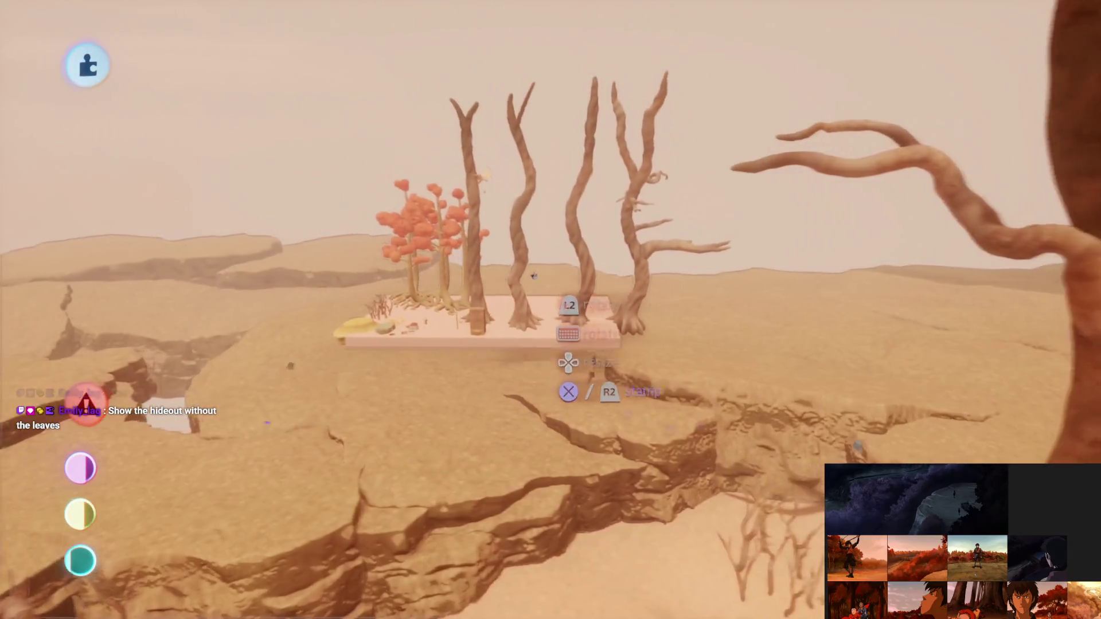
pyautogui.click(521, 266)
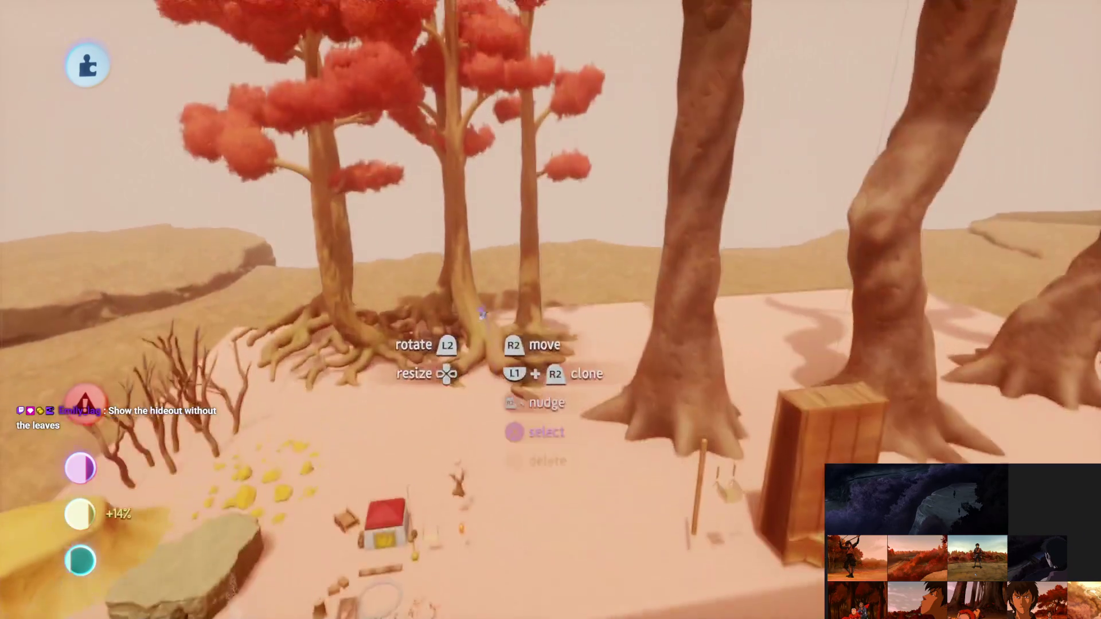
pyautogui.moveTo(474, 325)
pyautogui.mouseDown()
pyautogui.moveTo(505, 320)
pyautogui.moveTo(528, 418)
pyautogui.moveTo(521, 314)
pyautogui.moveTo(452, 340)
pyautogui.moveTo(516, 327)
pyautogui.moveTo(522, 344)
pyautogui.moveTo(531, 339)
pyautogui.mouseUp()
pyautogui.moveTo(559, 373)
pyautogui.mouseDown()
pyautogui.moveTo(505, 381)
pyautogui.moveTo(531, 337)
pyautogui.mouseUp()
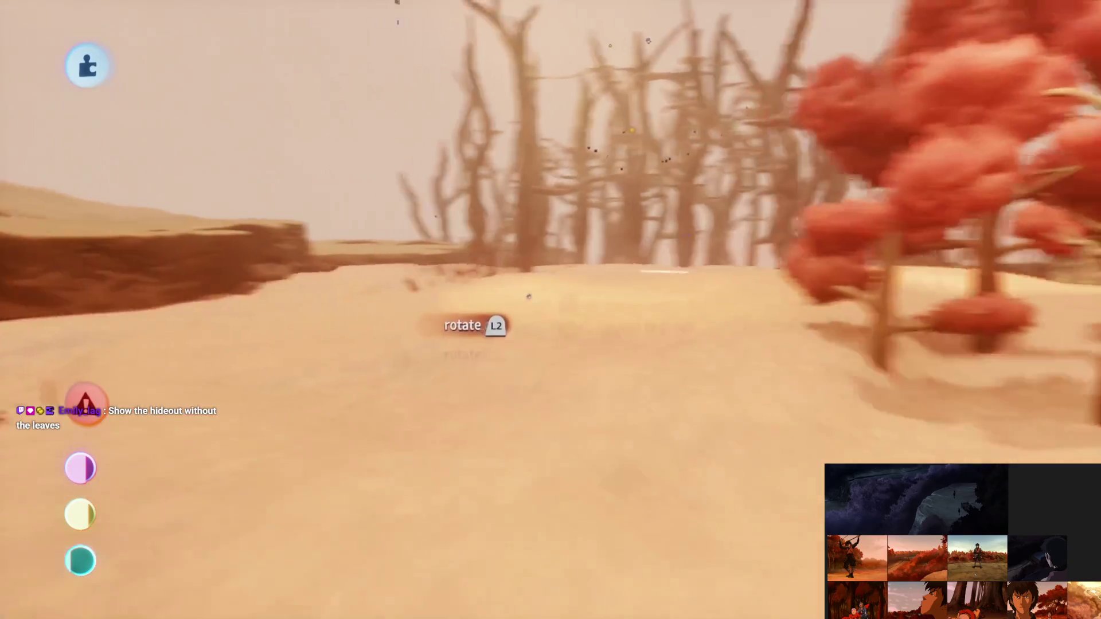
# Clone red trees and arrange the copies into a grove
pyautogui.click(528, 438)
pyautogui.moveTo(814, 367)
pyautogui.mouseDown()
pyautogui.moveTo(873, 320)
pyautogui.moveTo(505, 295)
pyautogui.moveTo(289, 322)
pyautogui.mouseUp()
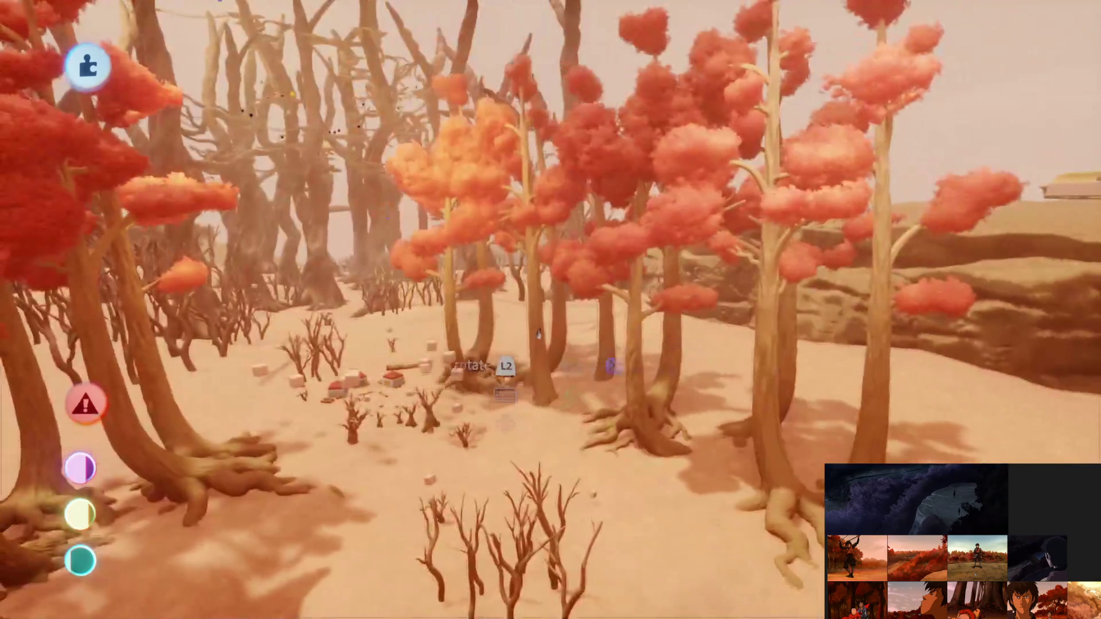
pyautogui.moveTo(505, 369)
pyautogui.mouseDown()
pyautogui.moveTo(614, 382)
pyautogui.moveTo(565, 396)
pyautogui.moveTo(552, 350)
pyautogui.mouseUp()
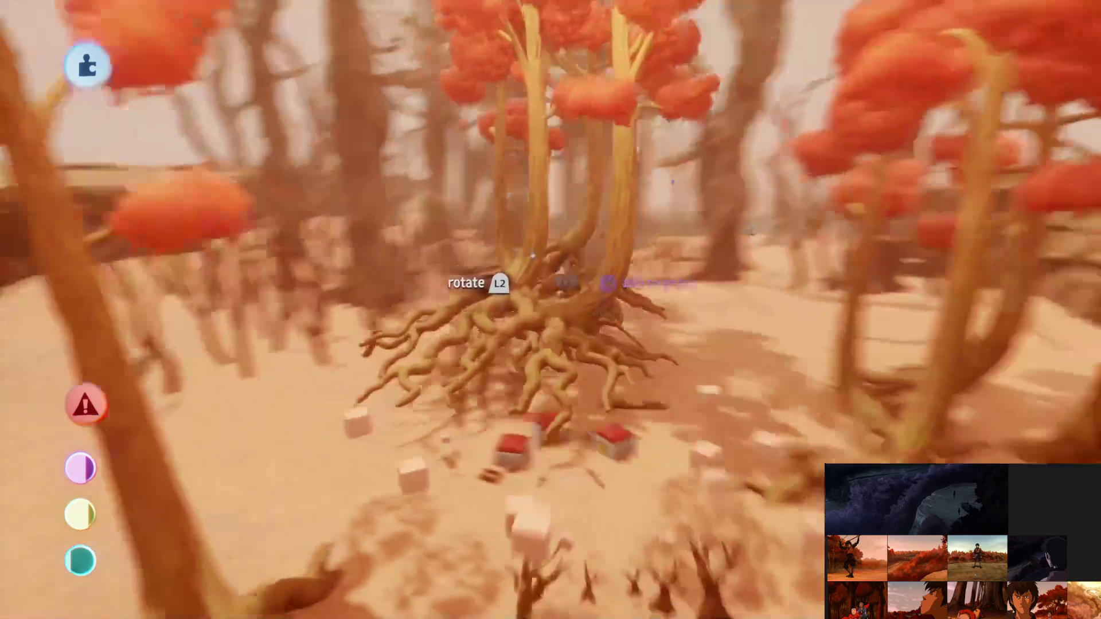
pyautogui.moveTo(539, 256)
pyautogui.mouseDown()
pyautogui.moveTo(544, 313)
pyautogui.moveTo(542, 287)
pyautogui.mouseUp()
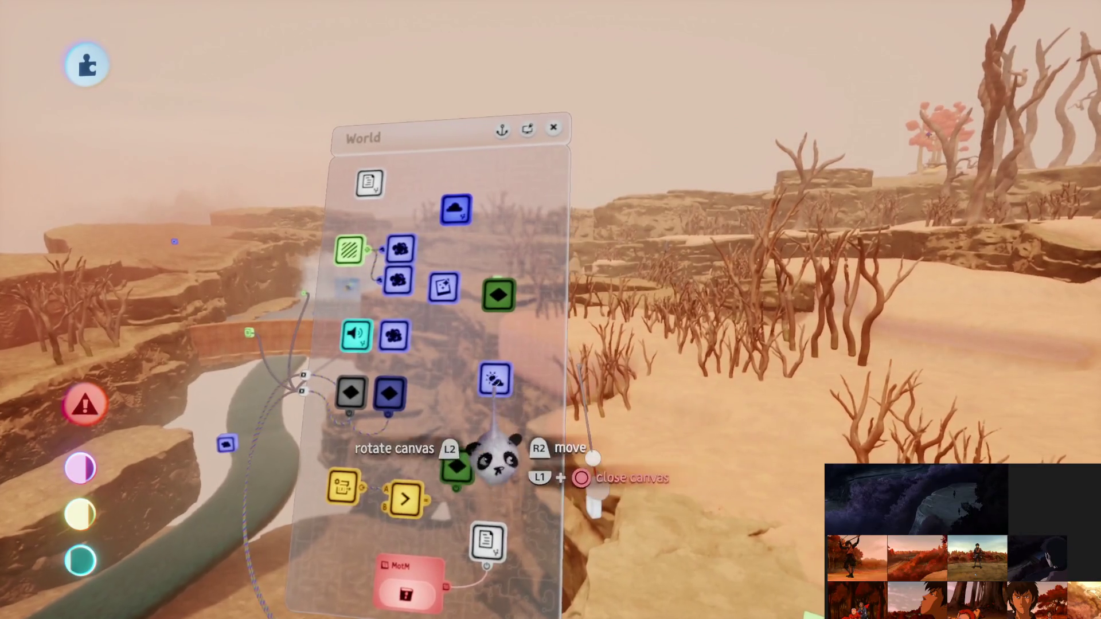
# Lower the Sun & Sky gadget's sun brightness from 300% to 250%
pyautogui.click(497, 381)
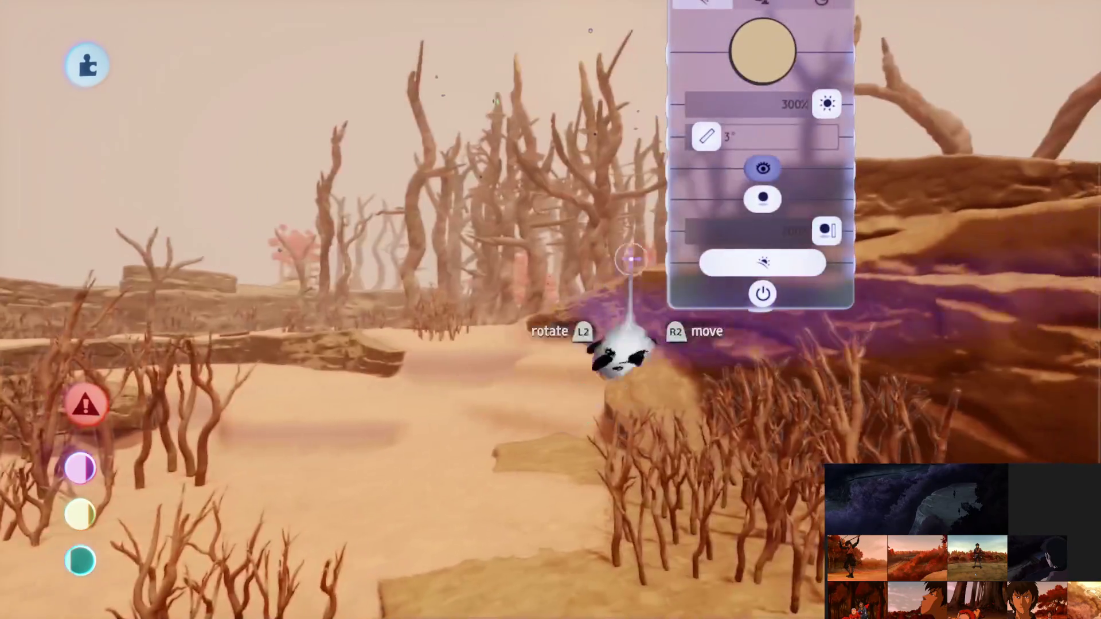
pyautogui.click(637, 309)
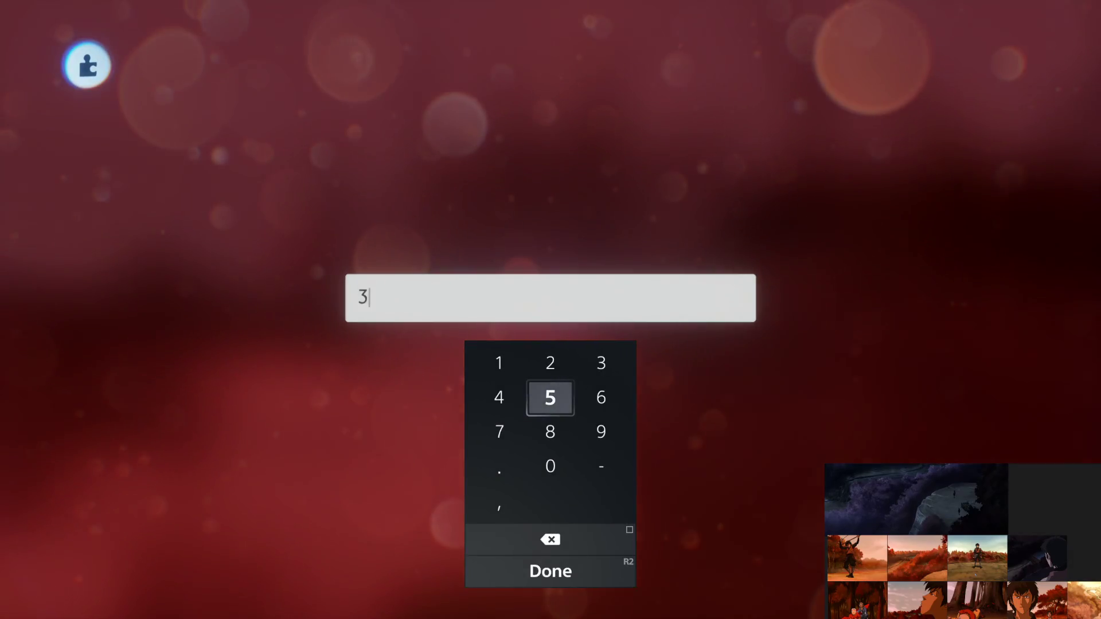
pyautogui.write('0')
pyautogui.press('Return')
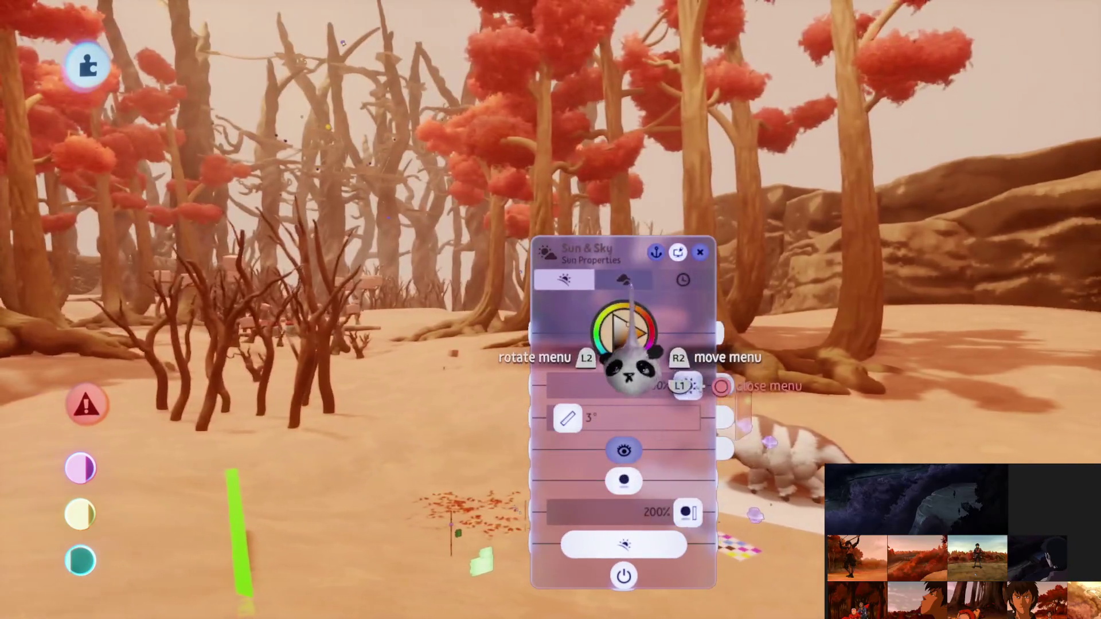
# Reset the sky brightness to its default in Sky Properties
pyautogui.click(624, 279)
pyautogui.moveTo(664, 424)
pyautogui.mouseDown()
pyautogui.moveTo(675, 308)
pyautogui.moveTo(625, 312)
pyautogui.mouseUp()
pyautogui.press('Delete')
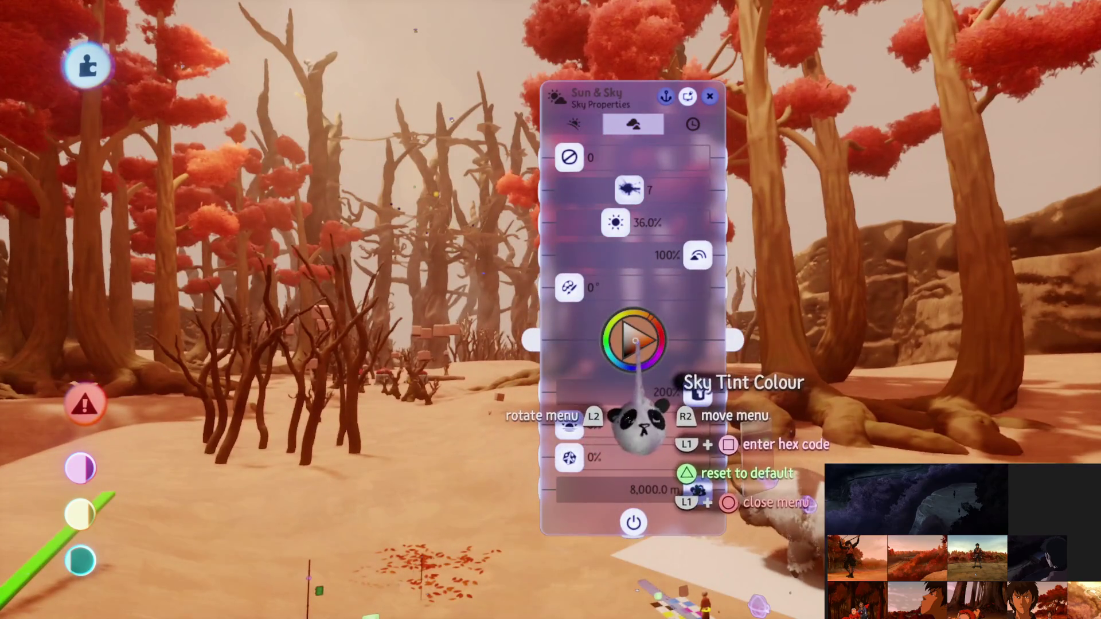
# Set the Sky Tint Colour to a dark rusty red-orange and close Sun & Sky
pyautogui.click(635, 342)
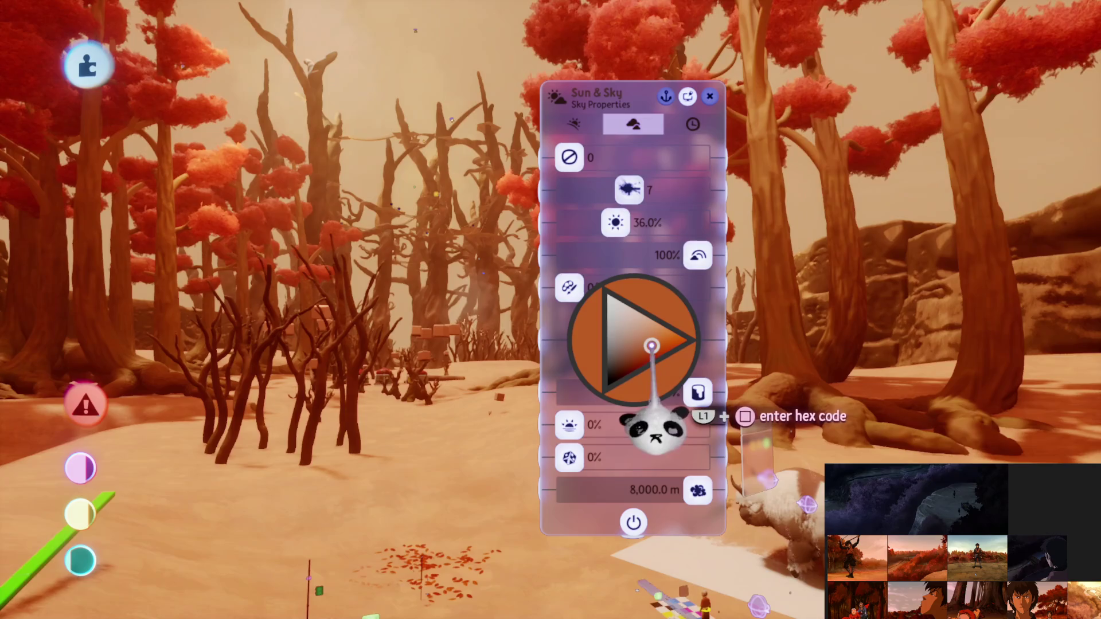
pyautogui.moveTo(654, 427)
pyautogui.mouseDown()
pyautogui.moveTo(615, 418)
pyautogui.moveTo(688, 455)
pyautogui.moveTo(674, 488)
pyautogui.moveTo(597, 509)
pyautogui.moveTo(585, 484)
pyautogui.moveTo(597, 394)
pyautogui.moveTo(685, 404)
pyautogui.mouseUp()
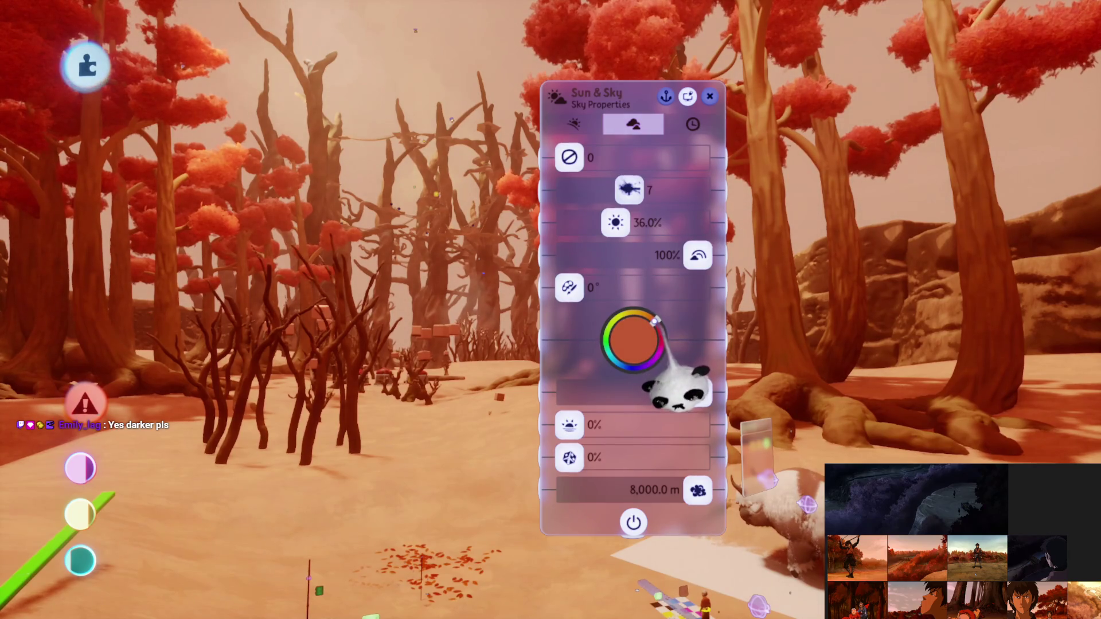
pyautogui.moveTo(677, 390)
pyautogui.mouseDown()
pyautogui.moveTo(669, 430)
pyautogui.moveTo(659, 393)
pyautogui.moveTo(631, 396)
pyautogui.mouseUp()
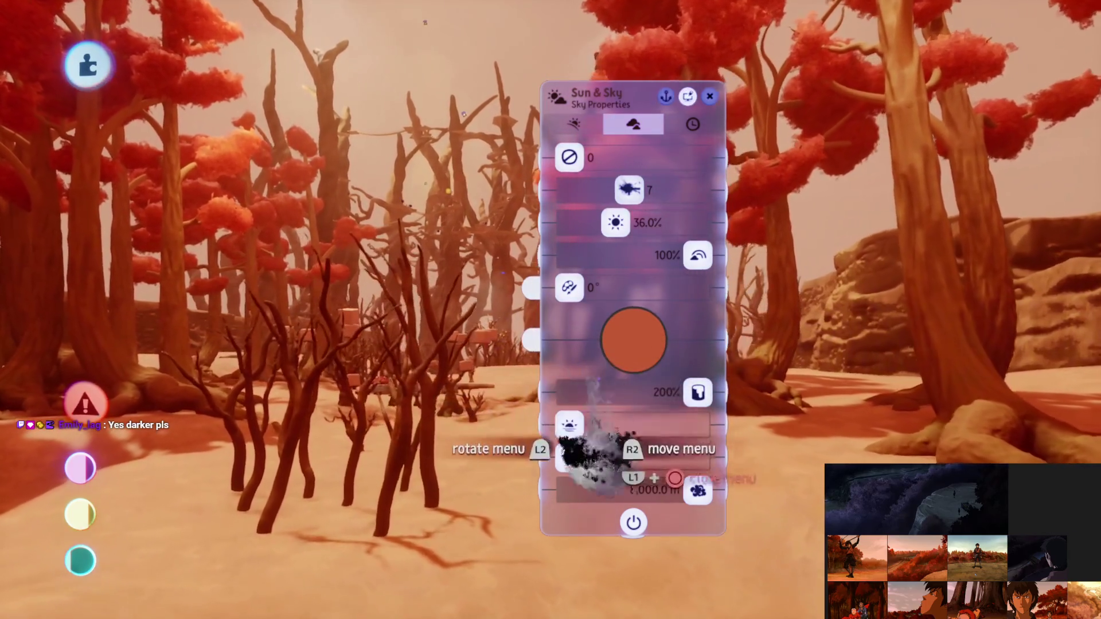
pyautogui.moveTo(640, 281); pyautogui.dragTo(639, 367)
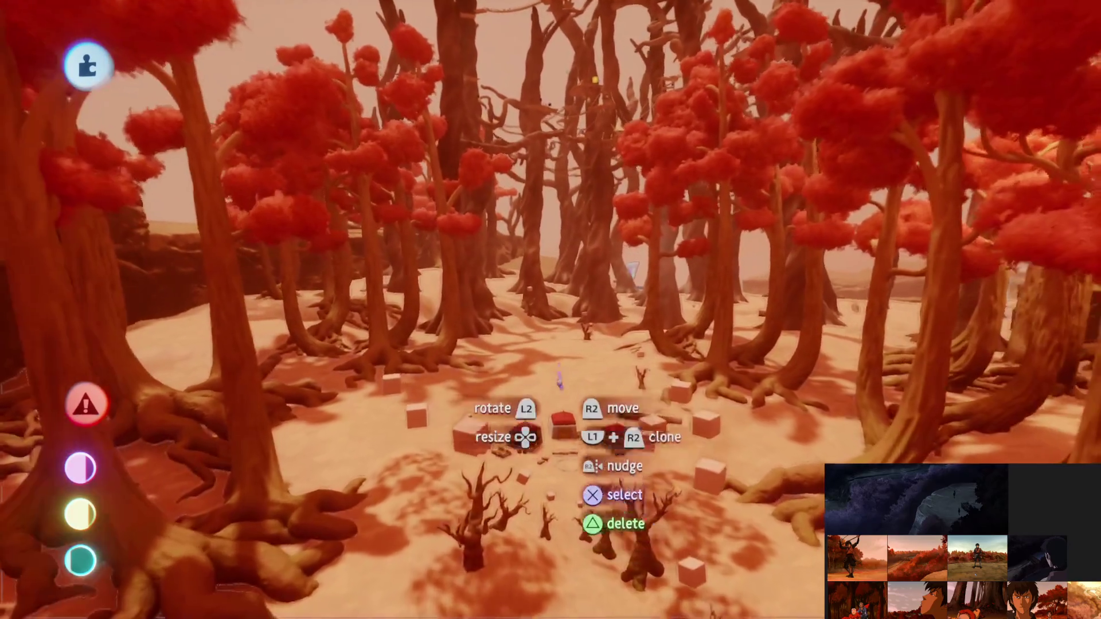
# Save Jet's Forest | Treetop Hideout [B1E10] online as a private version and return to the creations list
pyautogui.press('Escape')
pyautogui.click(700, 430)
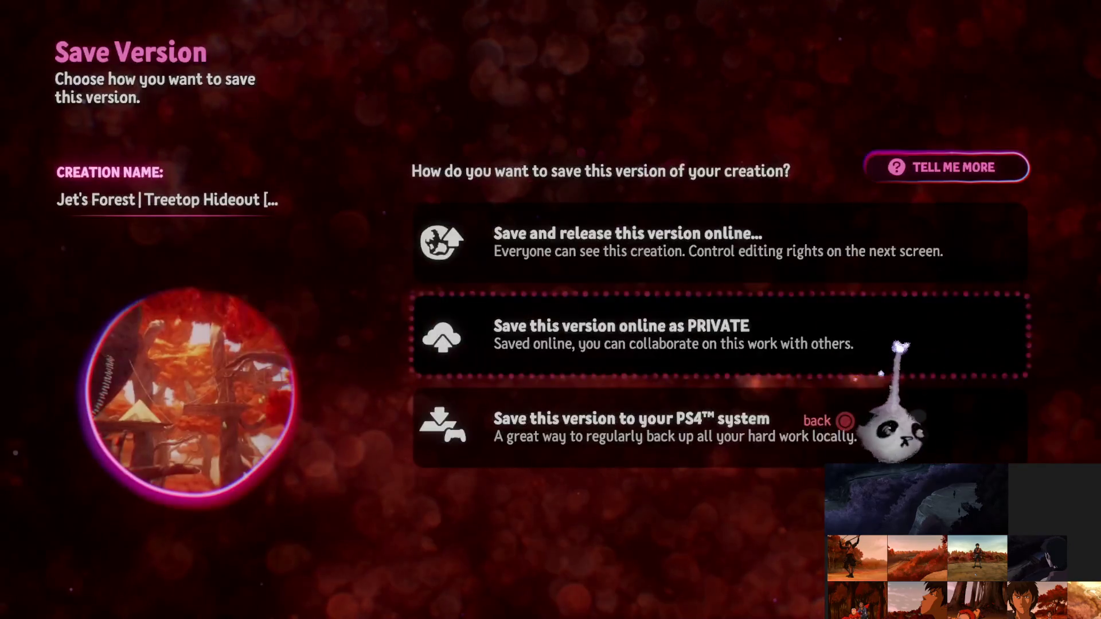
pyautogui.click(900, 347)
pyautogui.press('Return')
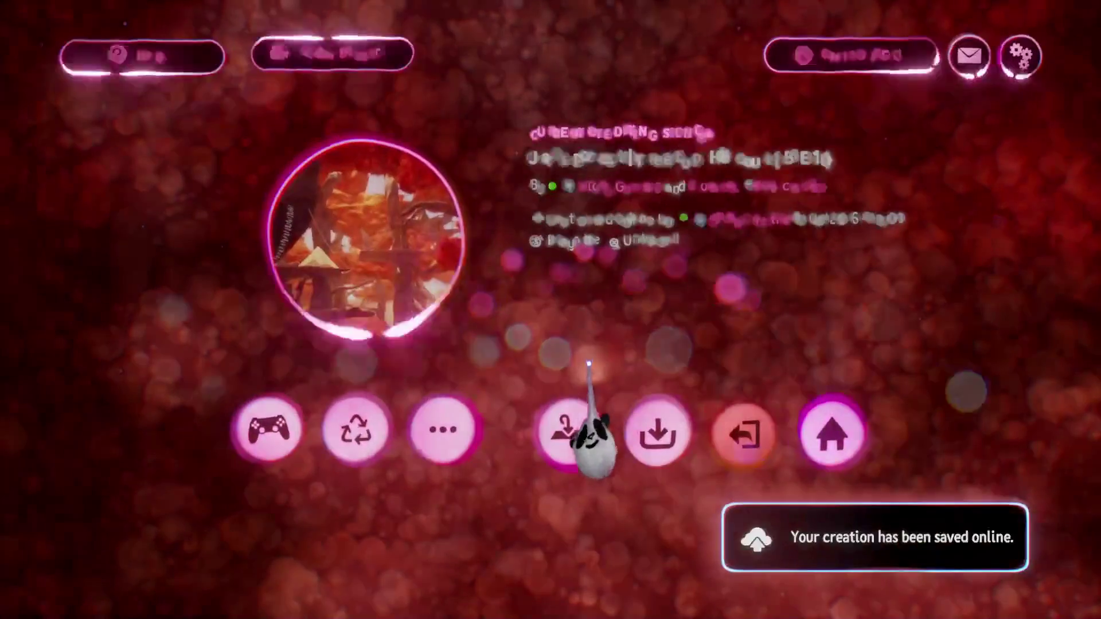
pyautogui.click(745, 434)
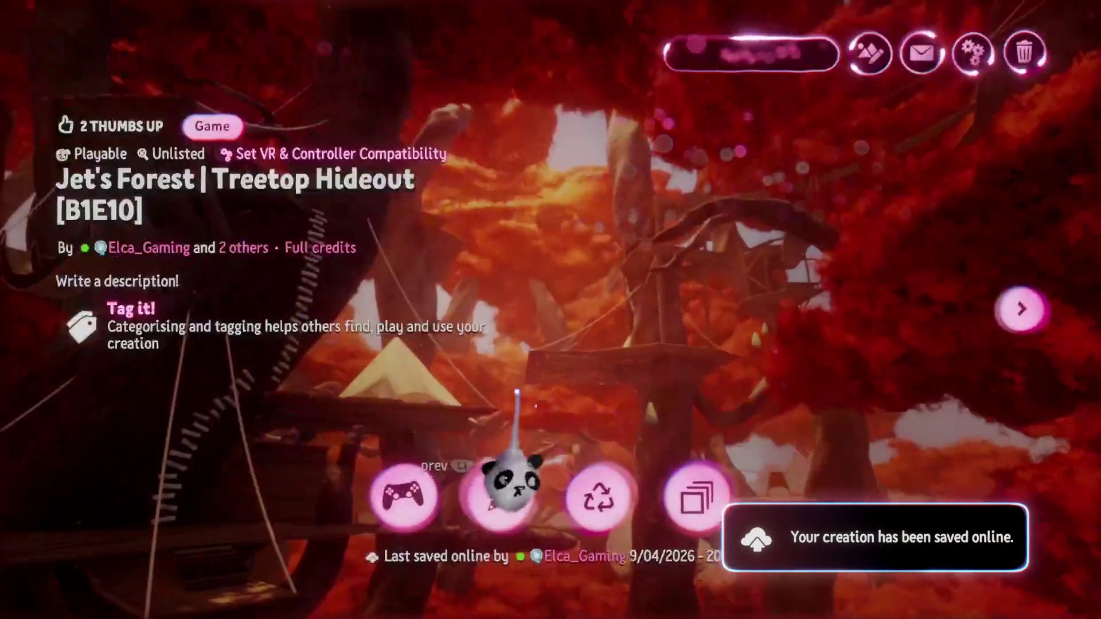
# Open Jet's Forest Assets for editing and bring the tree platform into view
pyautogui.click(791, 424)
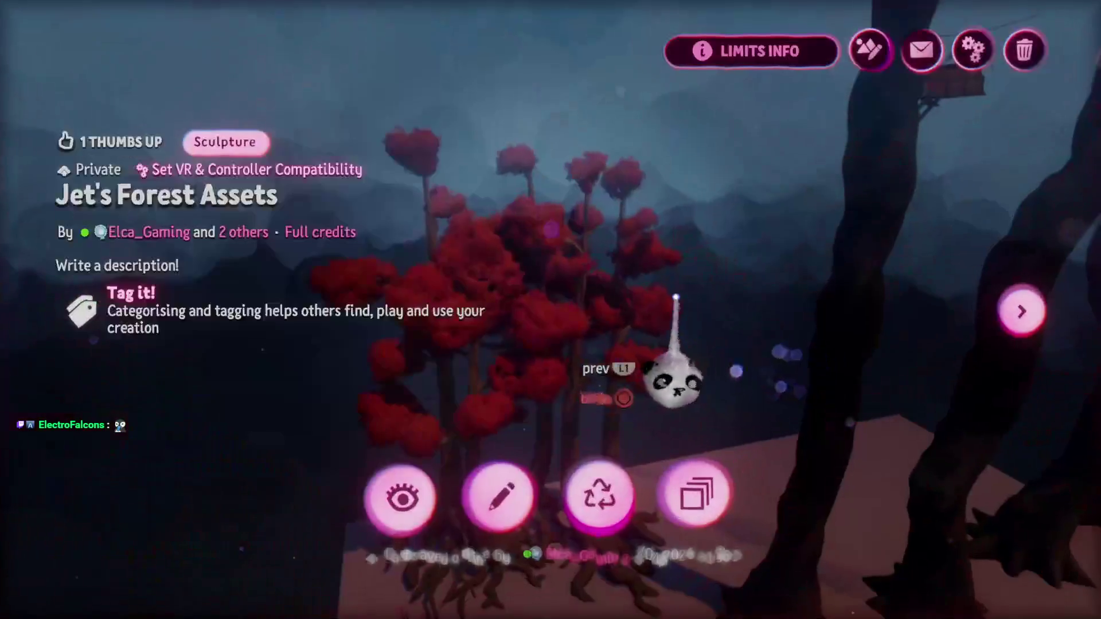
pyautogui.click(494, 493)
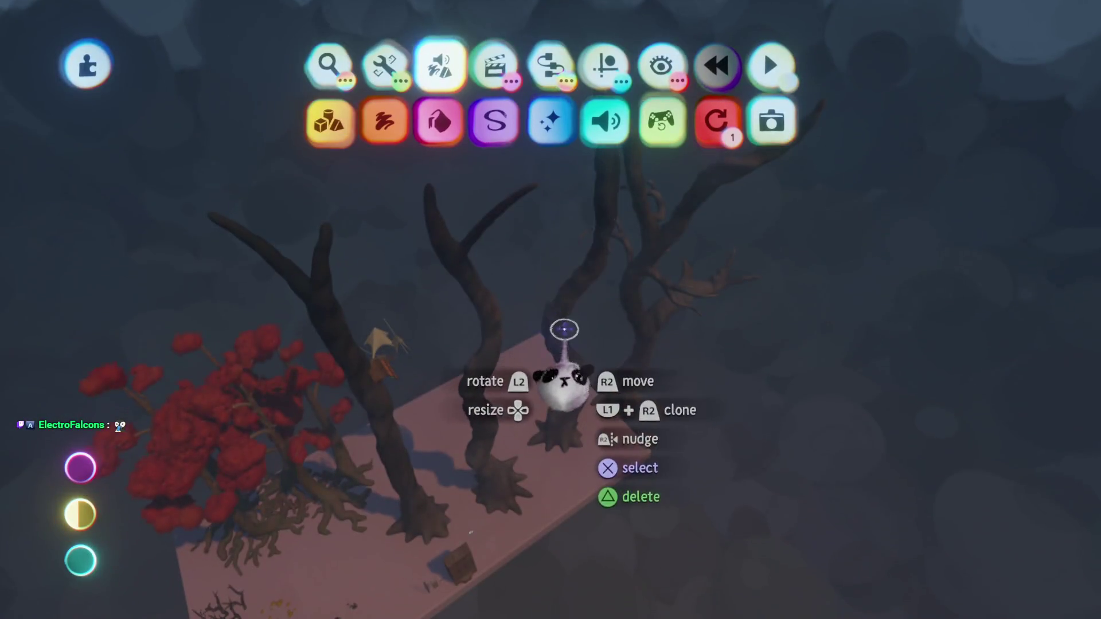
pyautogui.moveTo(565, 329)
pyautogui.mouseDown()
pyautogui.moveTo(631, 135)
pyautogui.moveTo(569, 460)
pyautogui.mouseUp()
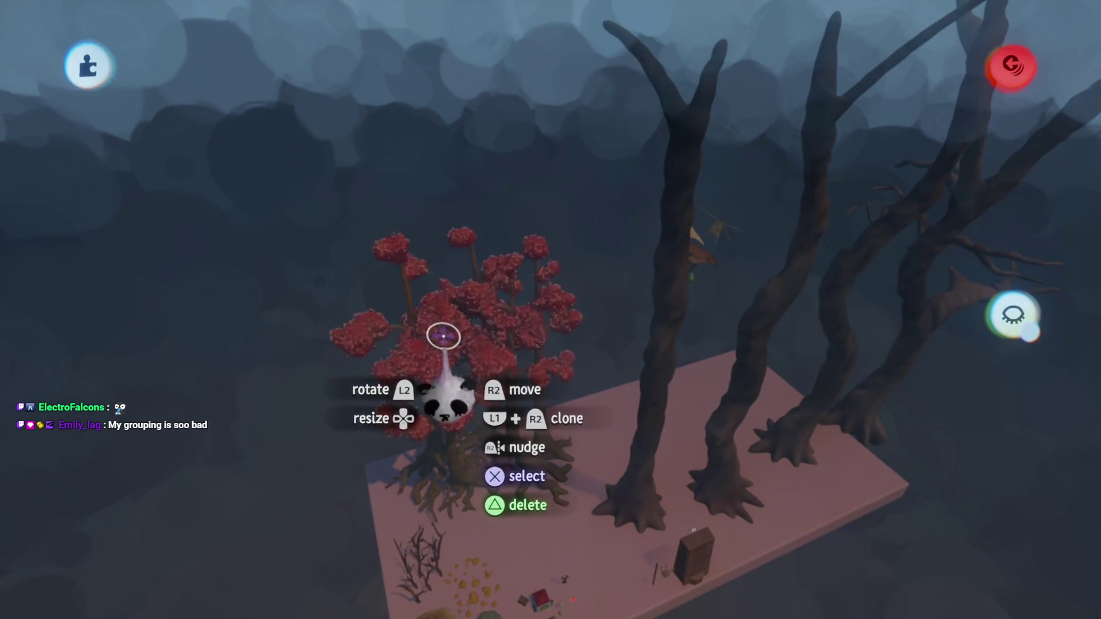
# Scale the red tree to 149%, clone it, and switch to sculpting with primitive shapes
pyautogui.moveTo(450, 311)
pyautogui.mouseDown()
pyautogui.moveTo(505, 276)
pyautogui.moveTo(492, 190)
pyautogui.moveTo(516, 172)
pyautogui.moveTo(538, 238)
pyautogui.mouseUp()
pyautogui.hotkey('ctrl', 'z')
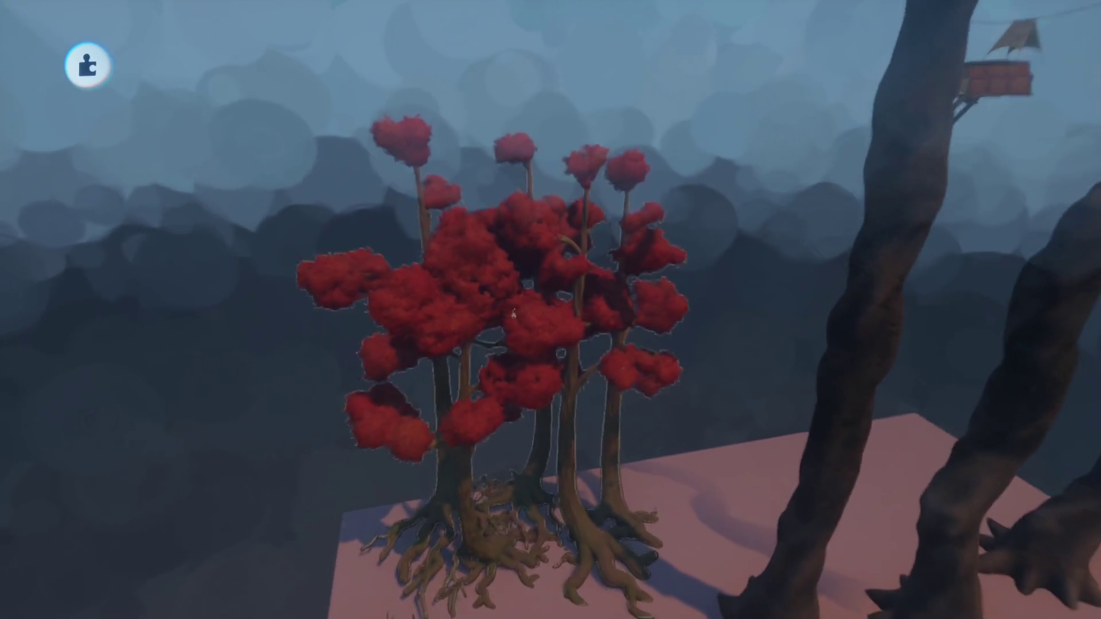
pyautogui.press('Escape')
pyautogui.click(332, 121)
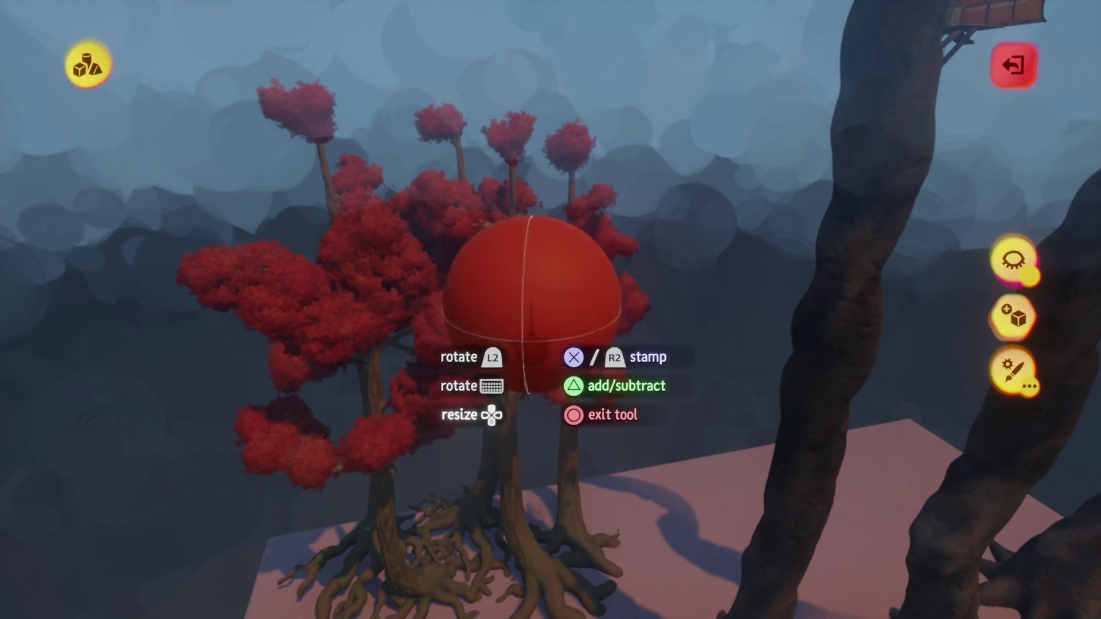
# Move among the bare brown trunks, resize the sphere, and stamp red spheres near a trunk top
pyautogui.press('w')
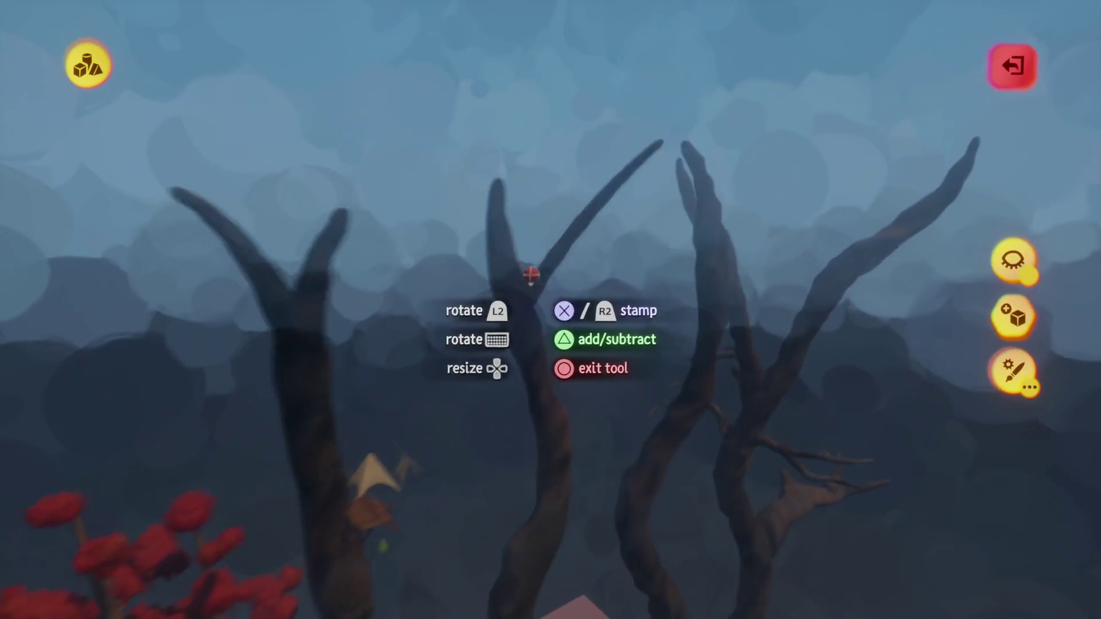
pyautogui.press('s')
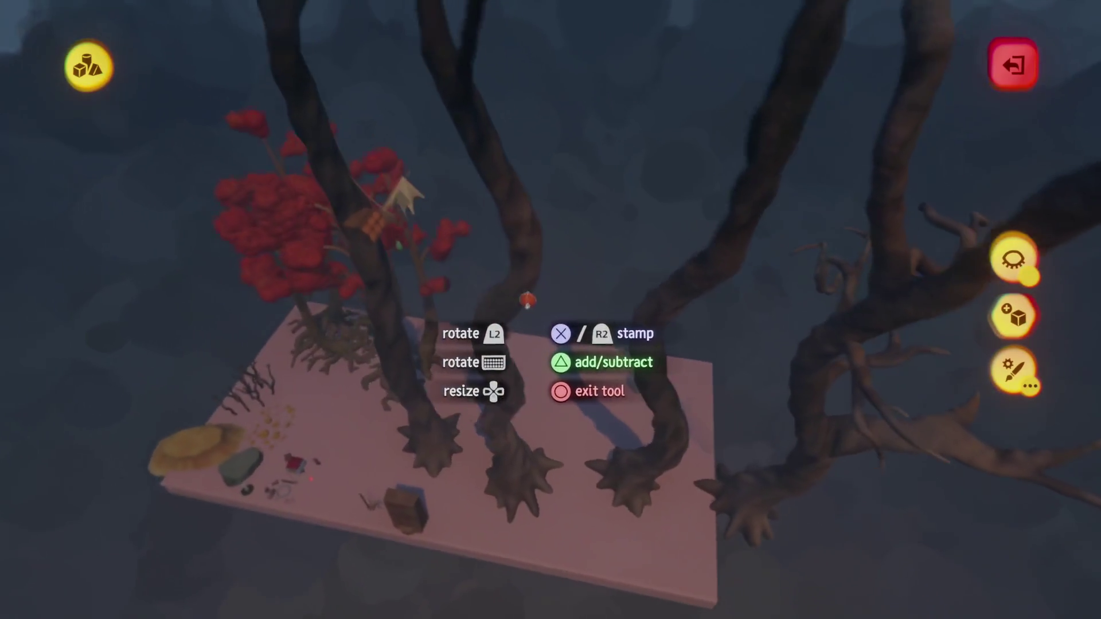
pyautogui.press('w')
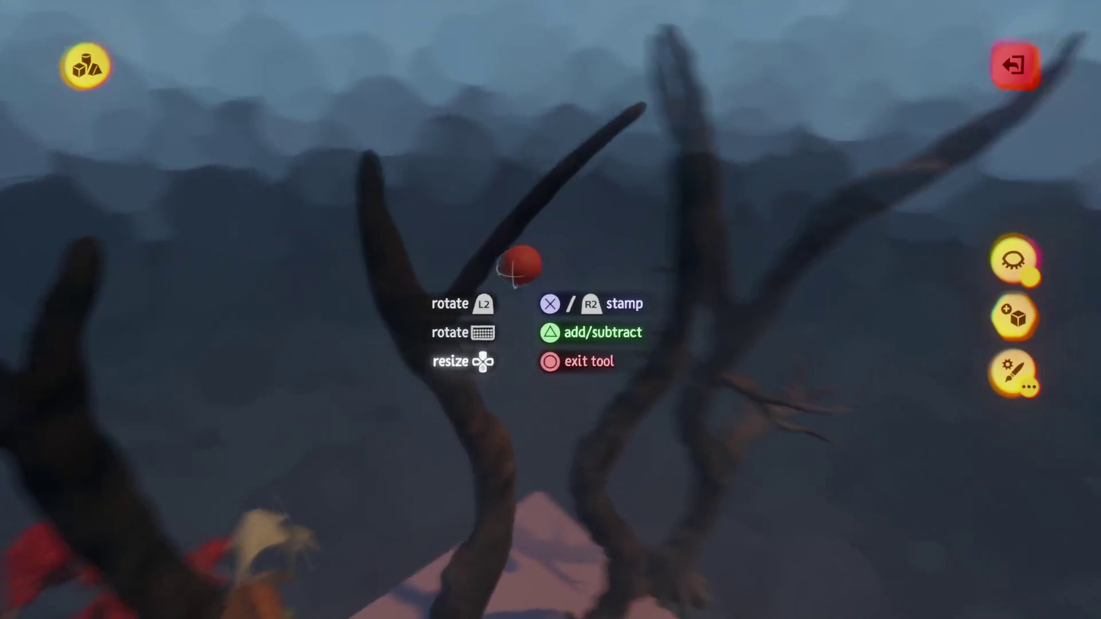
pyautogui.press('s')
pyautogui.press('w')
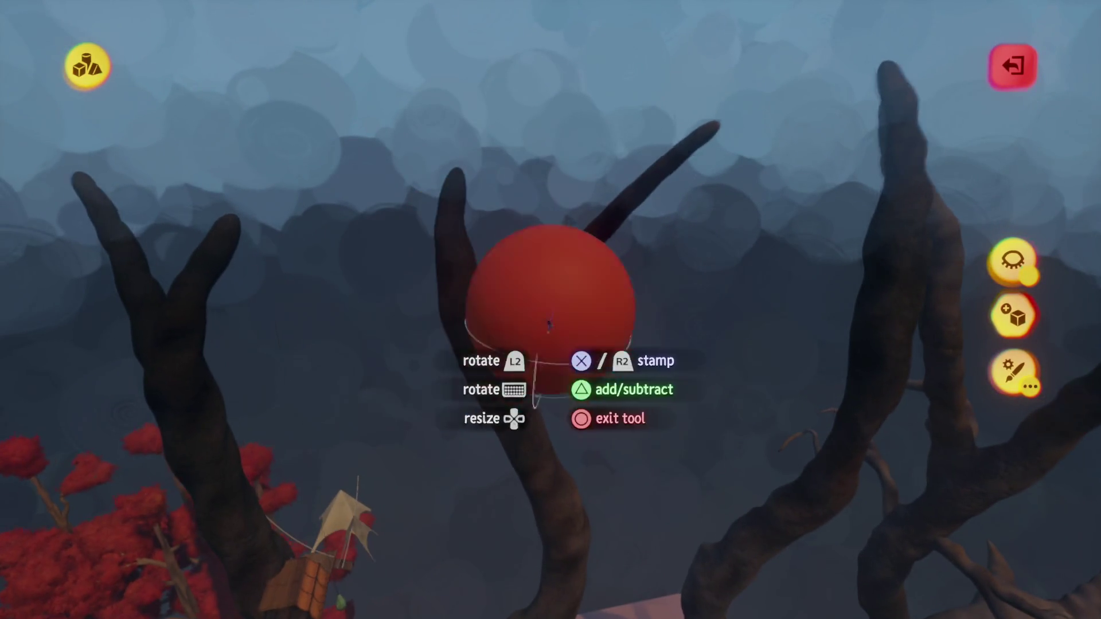
pyautogui.press('s')
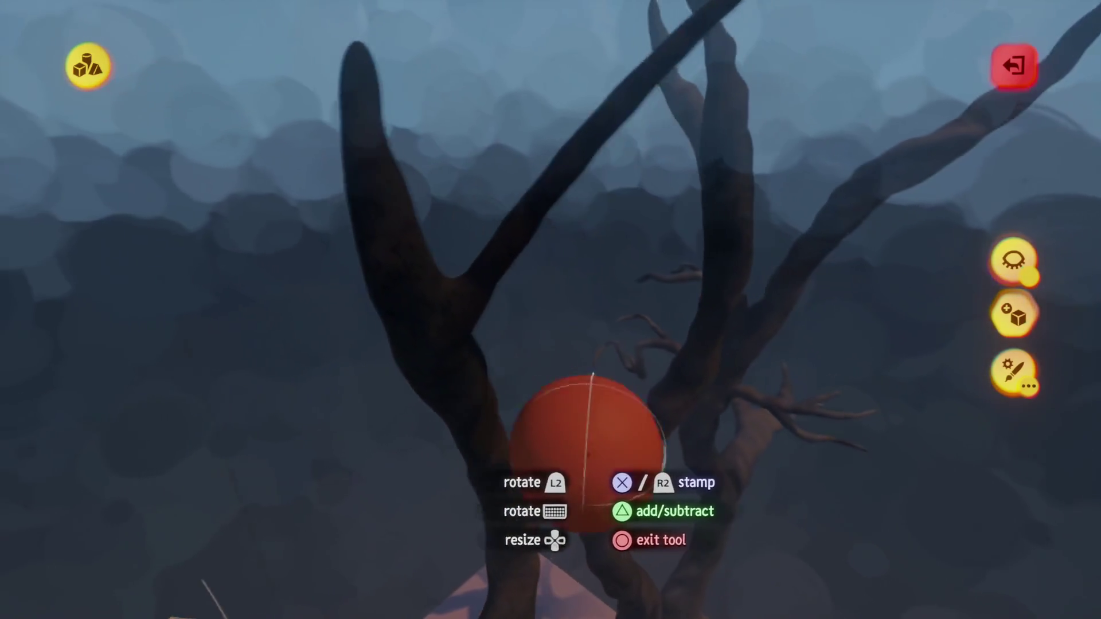
pyautogui.press('w')
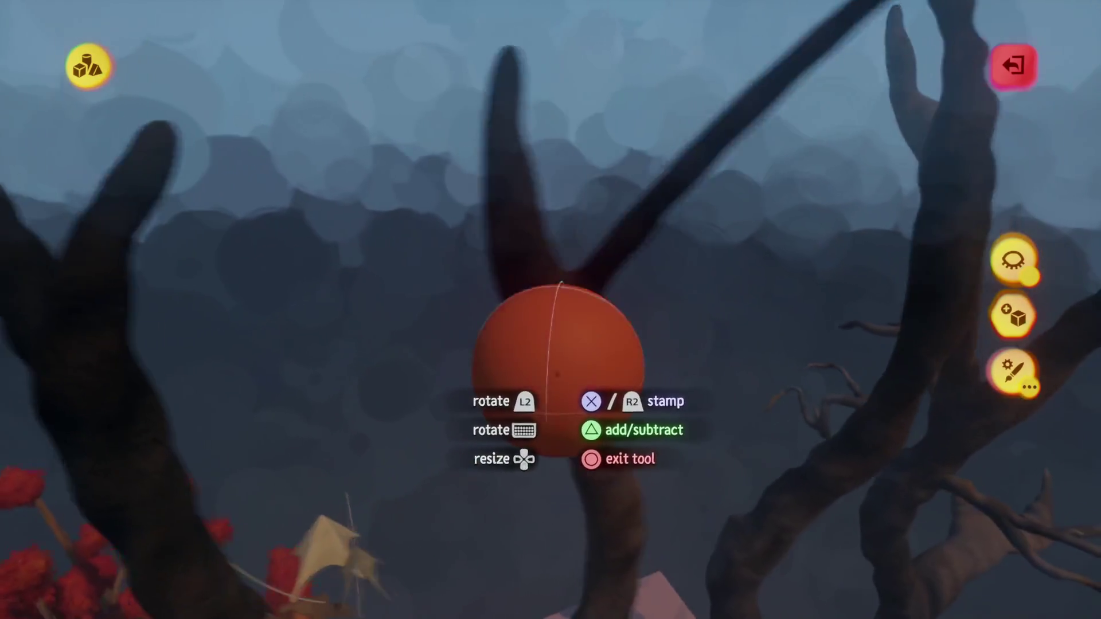
pyautogui.press('s')
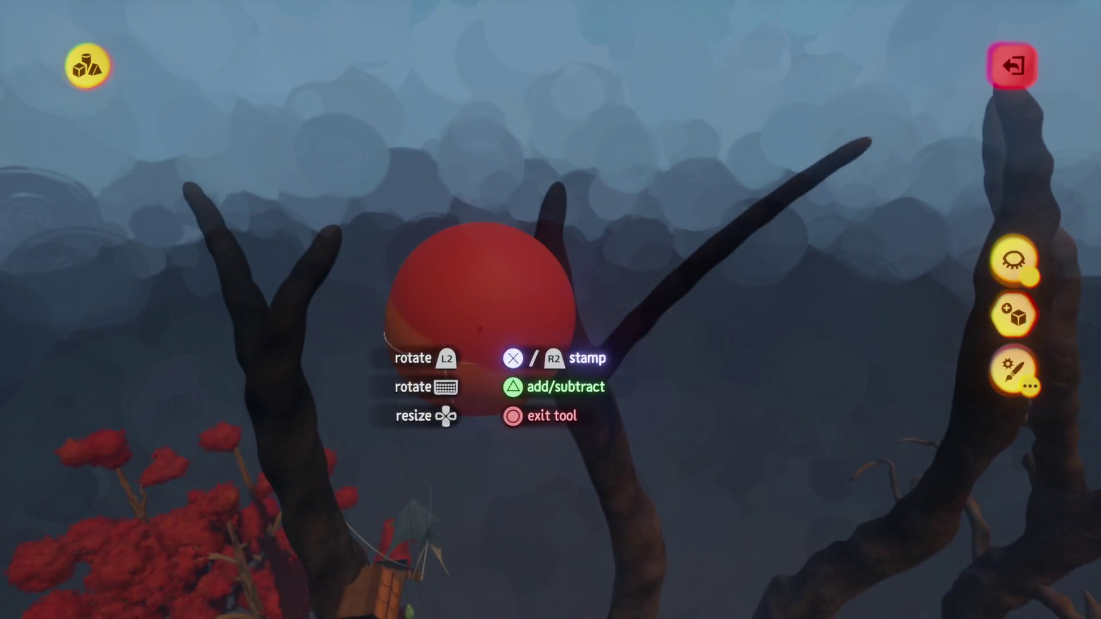
pyautogui.click(481, 319)
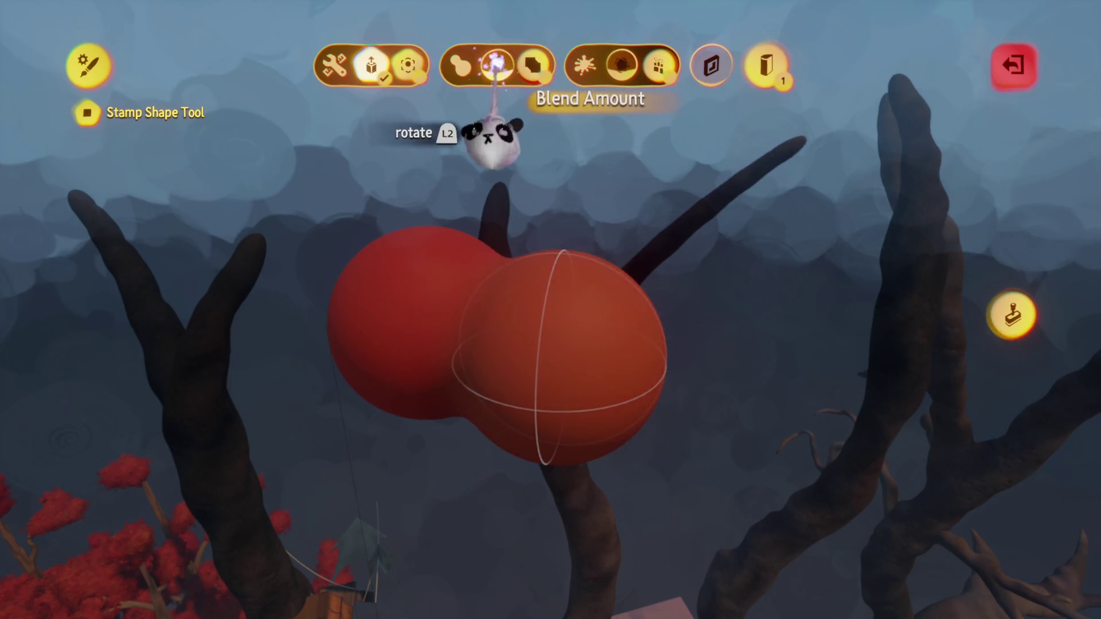
# Stamp more red spheres around the blob and sweep orange spheres across it
pyautogui.press('Escape')
pyautogui.press('a')
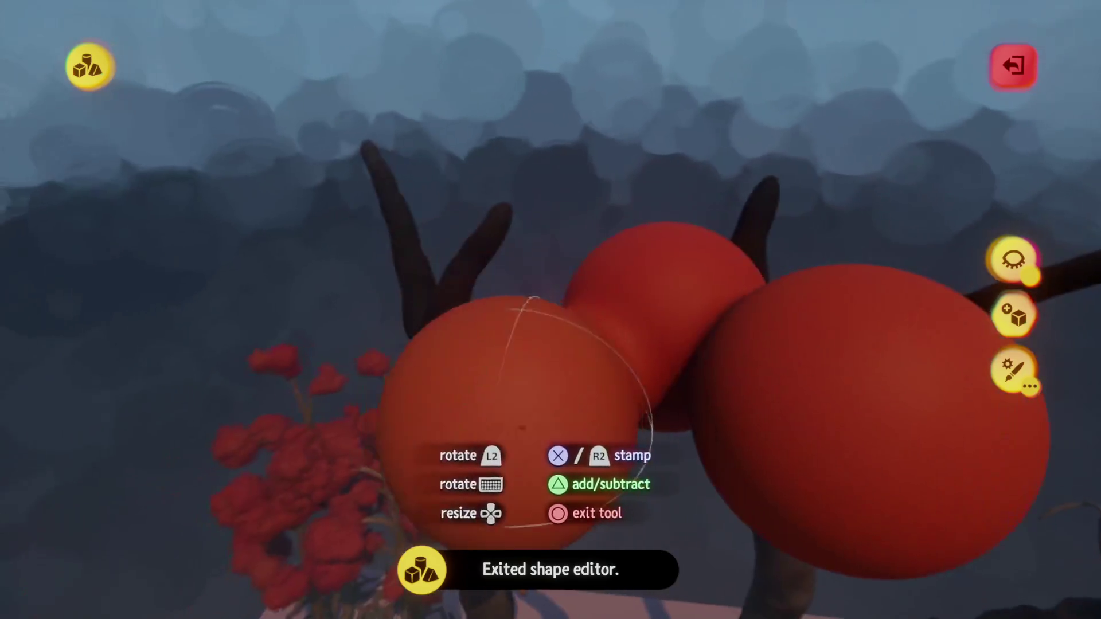
pyautogui.press('w')
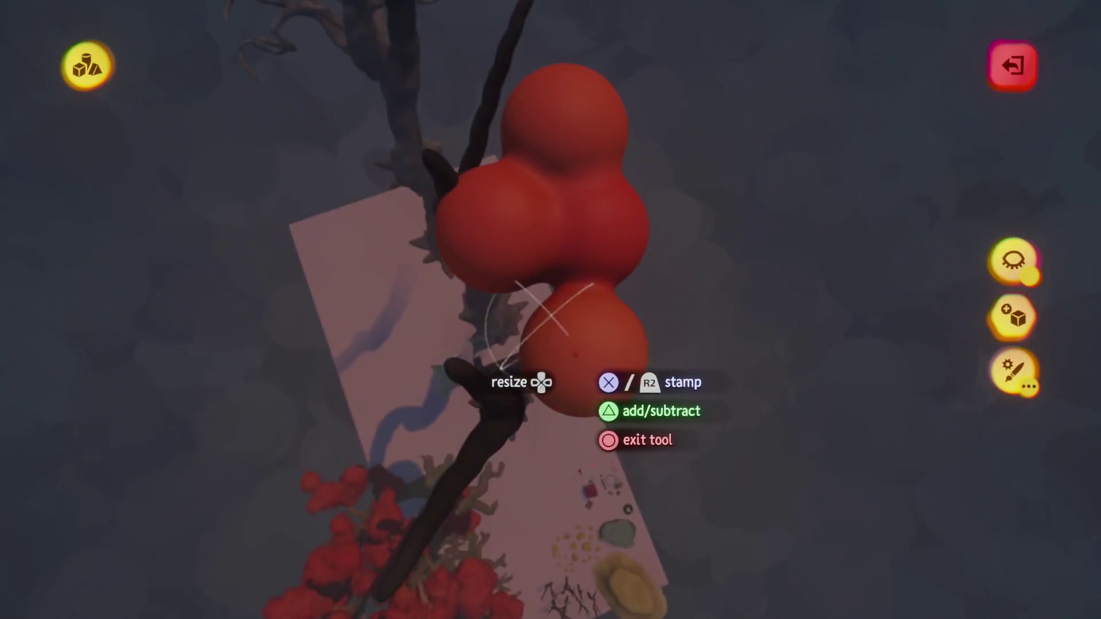
pyautogui.click(590, 344)
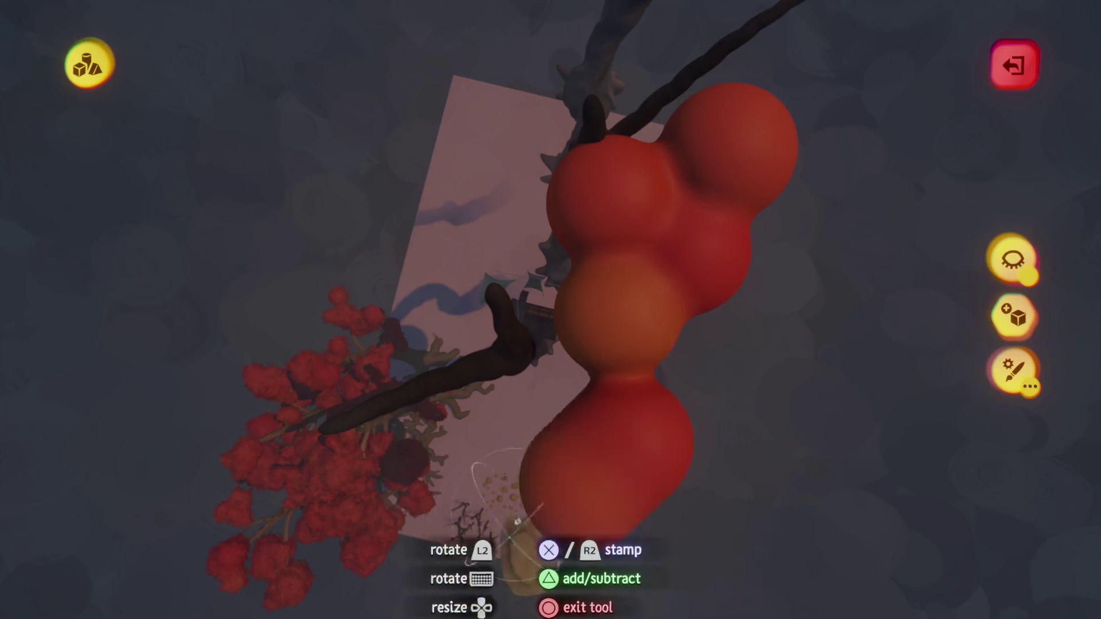
pyautogui.click(603, 467)
pyautogui.click(453, 218)
pyautogui.click(405, 370)
pyautogui.click(367, 246)
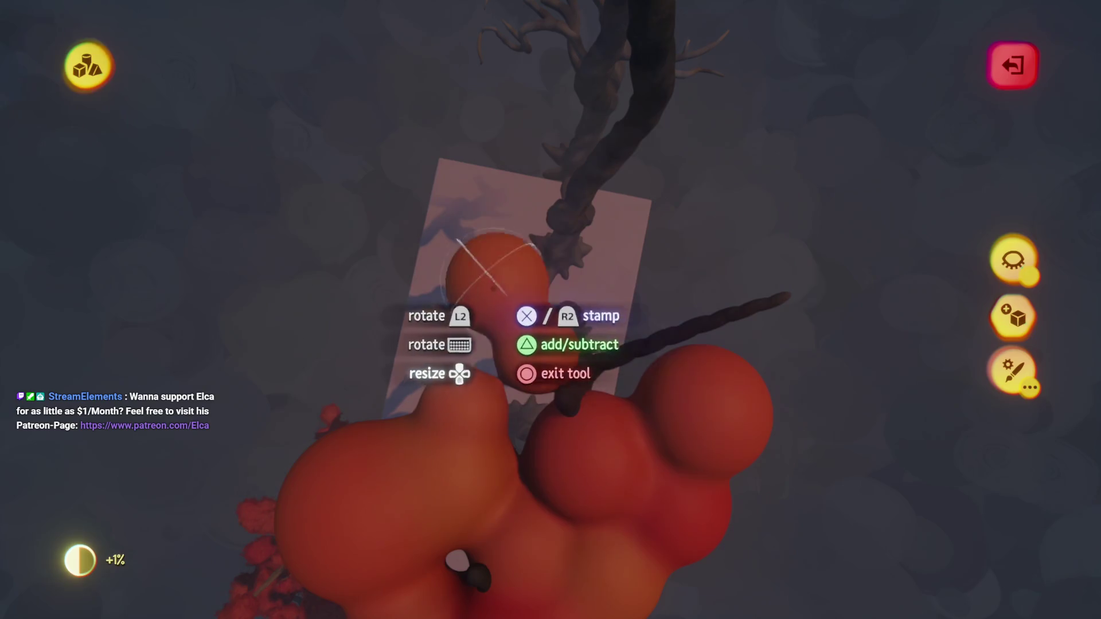
pyautogui.moveTo(536, 441)
pyautogui.mouseDown()
pyautogui.moveTo(370, 442)
pyautogui.moveTo(468, 224)
pyautogui.moveTo(688, 370)
pyautogui.moveTo(628, 150)
pyautogui.moveTo(591, 138)
pyautogui.moveTo(703, 123)
pyautogui.moveTo(751, 384)
pyautogui.moveTo(596, 46)
pyautogui.moveTo(338, 67)
pyautogui.moveTo(485, 3)
pyautogui.moveTo(362, 136)
pyautogui.moveTo(467, 361)
pyautogui.moveTo(490, 312)
pyautogui.moveTo(417, 453)
pyautogui.moveTo(323, 151)
pyautogui.moveTo(411, 323)
pyautogui.moveTo(226, 482)
pyautogui.moveTo(410, 539)
pyautogui.moveTo(373, 493)
pyautogui.moveTo(307, 467)
pyautogui.moveTo(220, 222)
pyautogui.moveTo(247, 413)
pyautogui.moveTo(382, 413)
pyautogui.moveTo(270, 356)
pyautogui.moveTo(292, 290)
pyautogui.moveTo(496, 474)
pyautogui.moveTo(640, 344)
pyautogui.moveTo(849, 109)
pyautogui.moveTo(763, 287)
pyautogui.moveTo(711, 329)
pyautogui.moveTo(443, 408)
pyautogui.mouseUp()
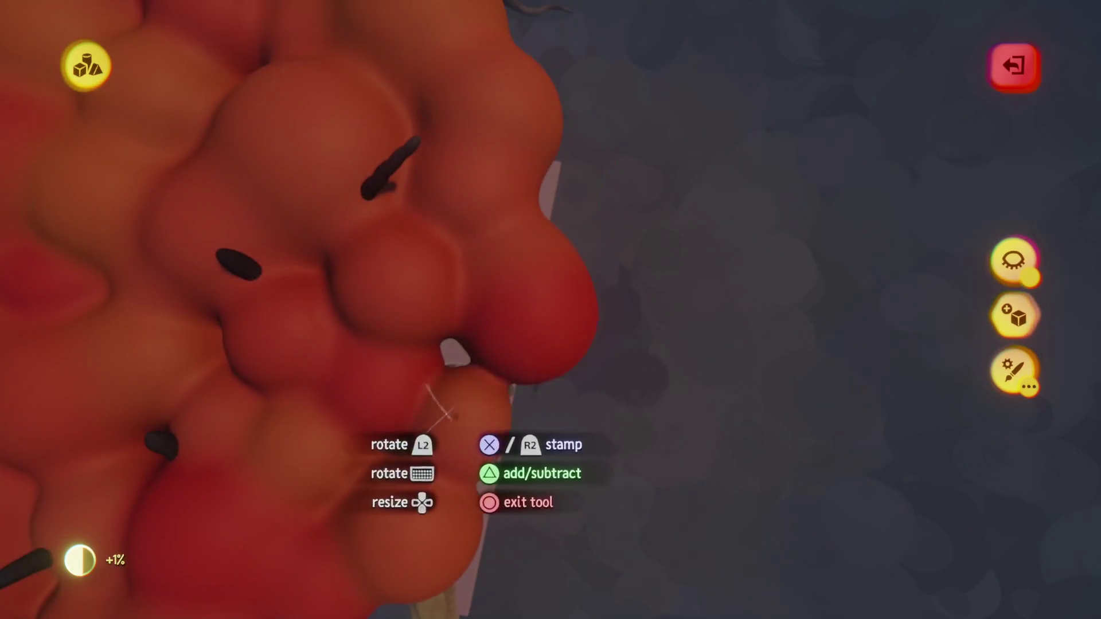
pyautogui.moveTo(630, 178)
pyautogui.mouseDown()
pyautogui.moveTo(665, 29)
pyautogui.moveTo(591, 281)
pyautogui.mouseUp()
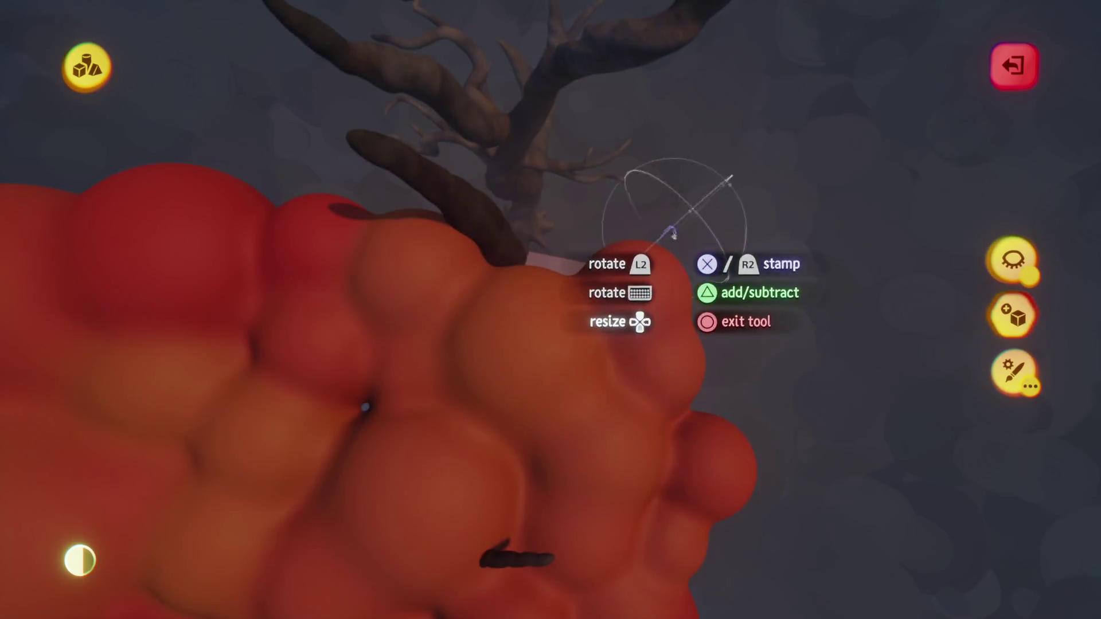
# Stamp another red sphere onto the canopy, then inspect the blob from several sides and below
pyautogui.click(673, 233)
pyautogui.moveTo(643, 83)
pyautogui.mouseDown()
pyautogui.moveTo(562, 298)
pyautogui.moveTo(527, 221)
pyautogui.moveTo(596, 273)
pyautogui.moveTo(533, 287)
pyautogui.mouseUp()
pyautogui.moveTo(605, 325)
pyautogui.mouseDown()
pyautogui.moveTo(677, 323)
pyautogui.moveTo(652, 315)
pyautogui.moveTo(529, 348)
pyautogui.moveTo(593, 321)
pyautogui.moveTo(674, 398)
pyautogui.moveTo(661, 344)
pyautogui.moveTo(519, 263)
pyautogui.mouseUp()
pyautogui.moveTo(423, 268)
pyautogui.mouseDown()
pyautogui.moveTo(534, 315)
pyautogui.moveTo(490, 317)
pyautogui.moveTo(534, 221)
pyautogui.moveTo(498, 314)
pyautogui.moveTo(534, 298)
pyautogui.moveTo(536, 470)
pyautogui.moveTo(491, 316)
pyautogui.moveTo(563, 361)
pyautogui.moveTo(566, 344)
pyautogui.moveTo(531, 369)
pyautogui.moveTo(579, 377)
pyautogui.mouseUp()
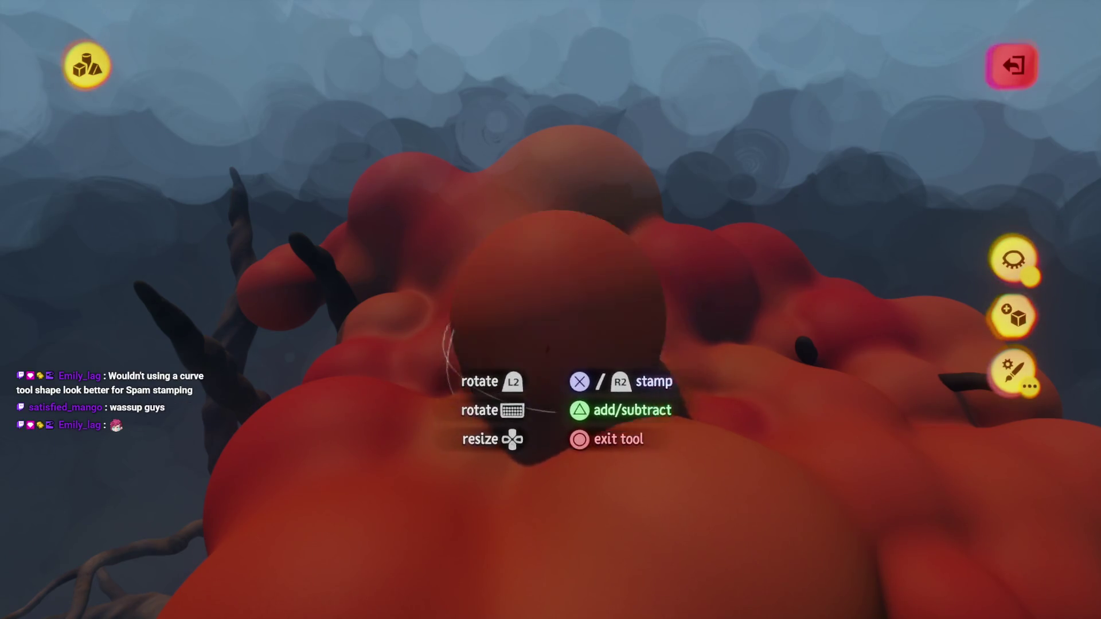
pyautogui.moveTo(508, 369)
pyautogui.mouseDown()
pyautogui.moveTo(549, 419)
pyautogui.moveTo(500, 398)
pyautogui.moveTo(451, 430)
pyautogui.moveTo(524, 445)
pyautogui.mouseUp()
pyautogui.moveTo(504, 390)
pyautogui.mouseDown()
pyautogui.moveTo(544, 425)
pyautogui.moveTo(498, 226)
pyautogui.moveTo(475, 238)
pyautogui.moveTo(607, 246)
pyautogui.moveTo(538, 243)
pyautogui.moveTo(559, 233)
pyautogui.moveTo(492, 267)
pyautogui.mouseUp()
pyautogui.moveTo(618, 272)
pyautogui.mouseDown()
pyautogui.moveTo(445, 207)
pyautogui.moveTo(445, 245)
pyautogui.moveTo(455, 195)
pyautogui.moveTo(528, 190)
pyautogui.moveTo(567, 150)
pyautogui.moveTo(601, 179)
pyautogui.moveTo(438, 219)
pyautogui.moveTo(491, 130)
pyautogui.moveTo(560, 122)
pyautogui.moveTo(547, 292)
pyautogui.moveTo(512, 322)
pyautogui.moveTo(512, 463)
pyautogui.moveTo(551, 337)
pyautogui.moveTo(512, 347)
pyautogui.moveTo(555, 254)
pyautogui.mouseUp()
# Orbit the red sphere canopy from above and below to reveal the trunks and pink base
pyautogui.moveTo(662, 81)
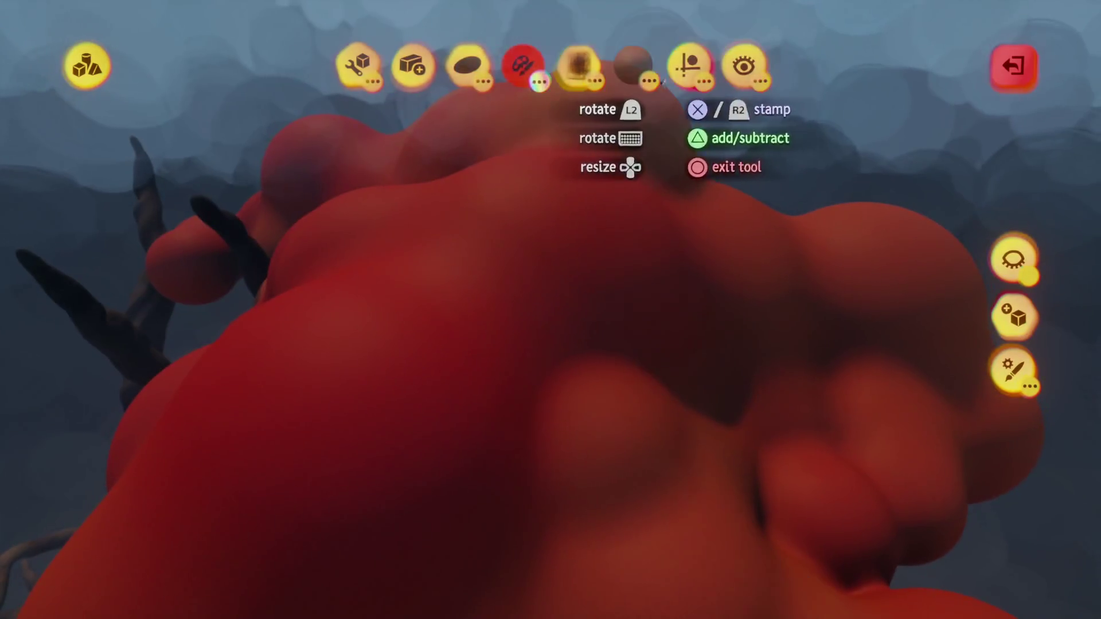
pyautogui.moveTo(565, 106)
pyautogui.mouseDown()
pyautogui.moveTo(312, 167)
pyautogui.moveTo(489, 309)
pyautogui.moveTo(422, 356)
pyautogui.moveTo(418, 257)
pyautogui.mouseUp()
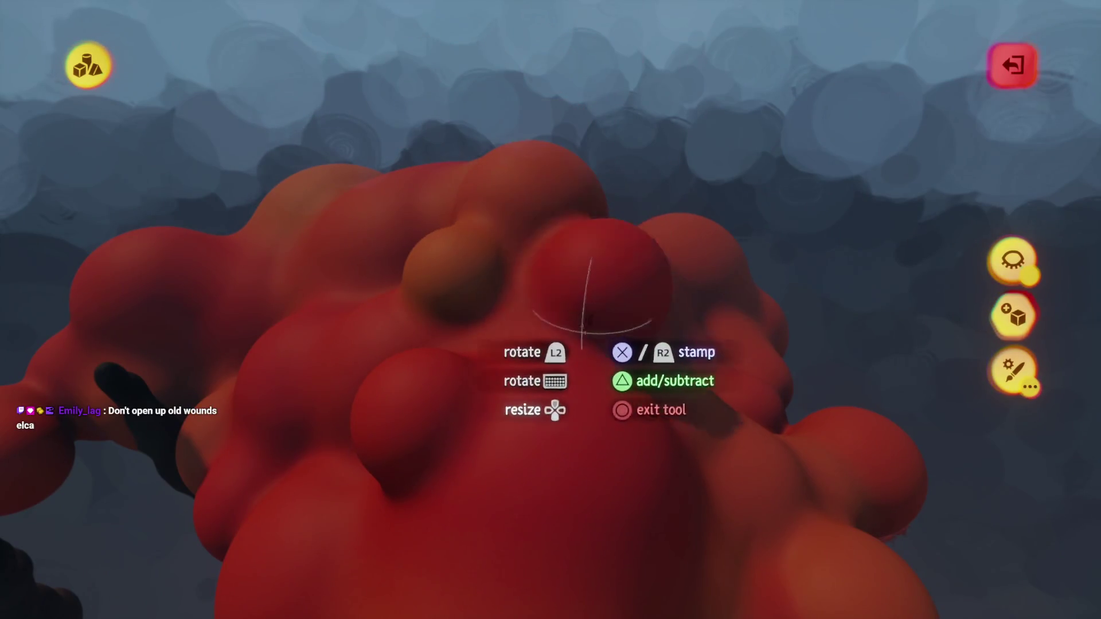
pyautogui.moveTo(585, 321)
pyautogui.mouseDown()
pyautogui.moveTo(579, 357)
pyautogui.moveTo(544, 399)
pyautogui.mouseUp()
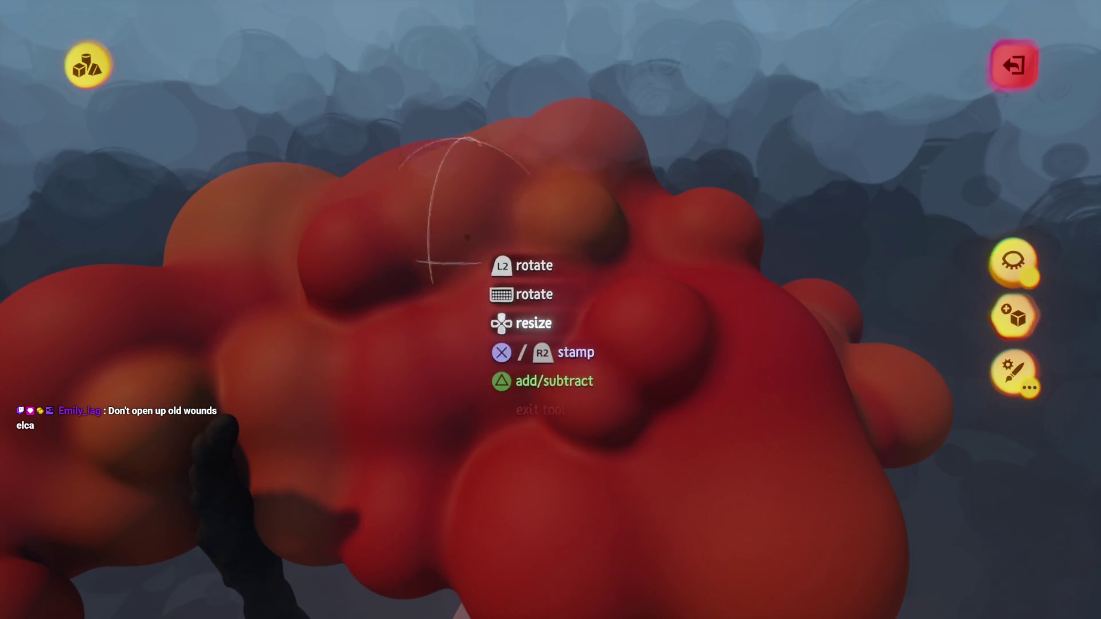
pyautogui.moveTo(498, 210)
pyautogui.mouseDown()
pyautogui.moveTo(514, 260)
pyautogui.moveTo(490, 237)
pyautogui.moveTo(411, 301)
pyautogui.mouseUp()
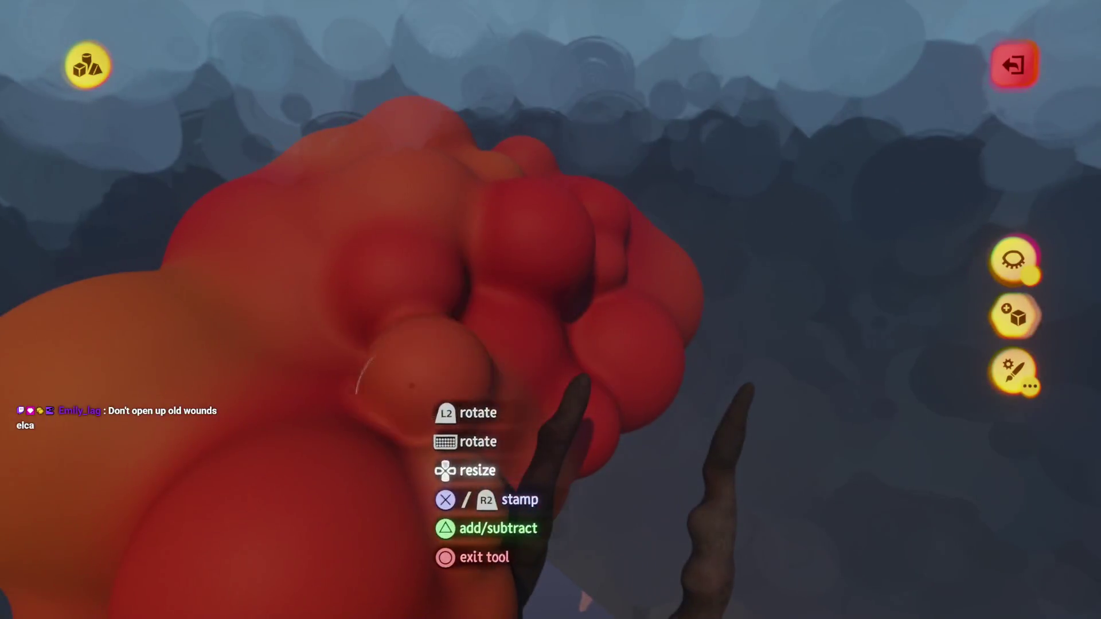
pyautogui.moveTo(448, 396)
pyautogui.mouseDown()
pyautogui.moveTo(460, 322)
pyautogui.moveTo(425, 343)
pyautogui.mouseUp()
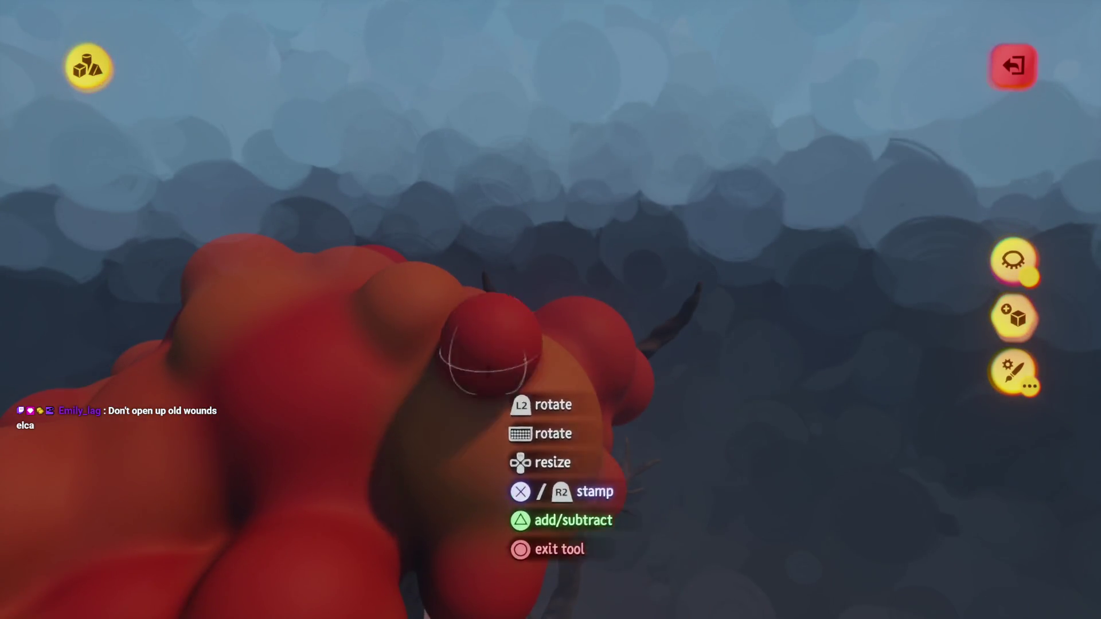
pyautogui.moveTo(459, 420)
pyautogui.mouseDown()
pyautogui.moveTo(478, 392)
pyautogui.moveTo(457, 346)
pyautogui.mouseUp()
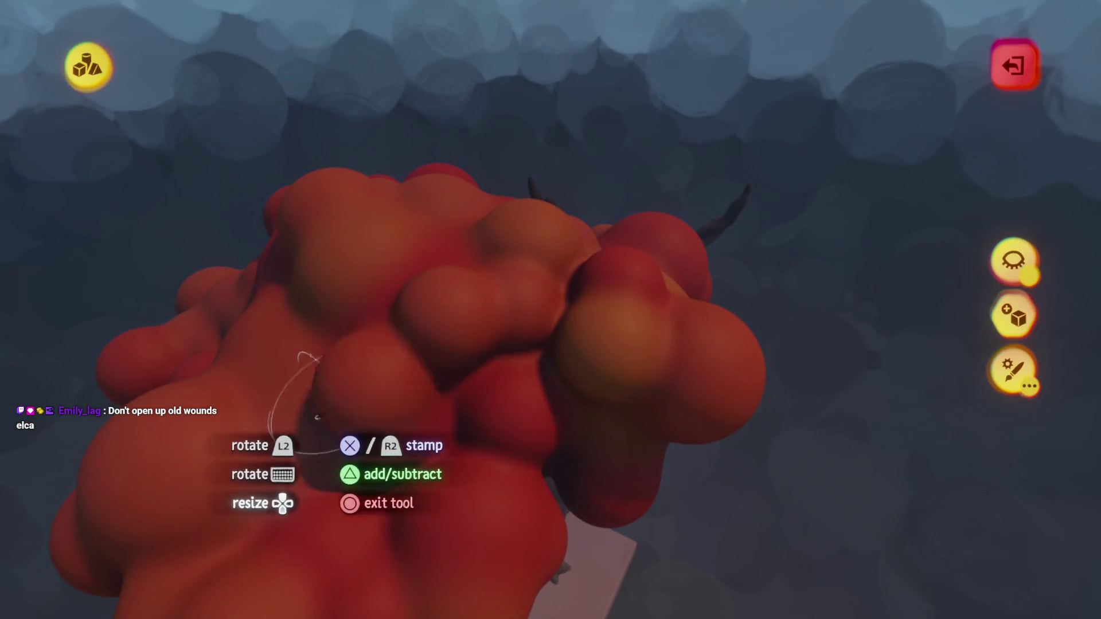
pyautogui.moveTo(321, 310)
pyautogui.mouseDown()
pyautogui.moveTo(401, 357)
pyautogui.moveTo(381, 299)
pyautogui.mouseUp()
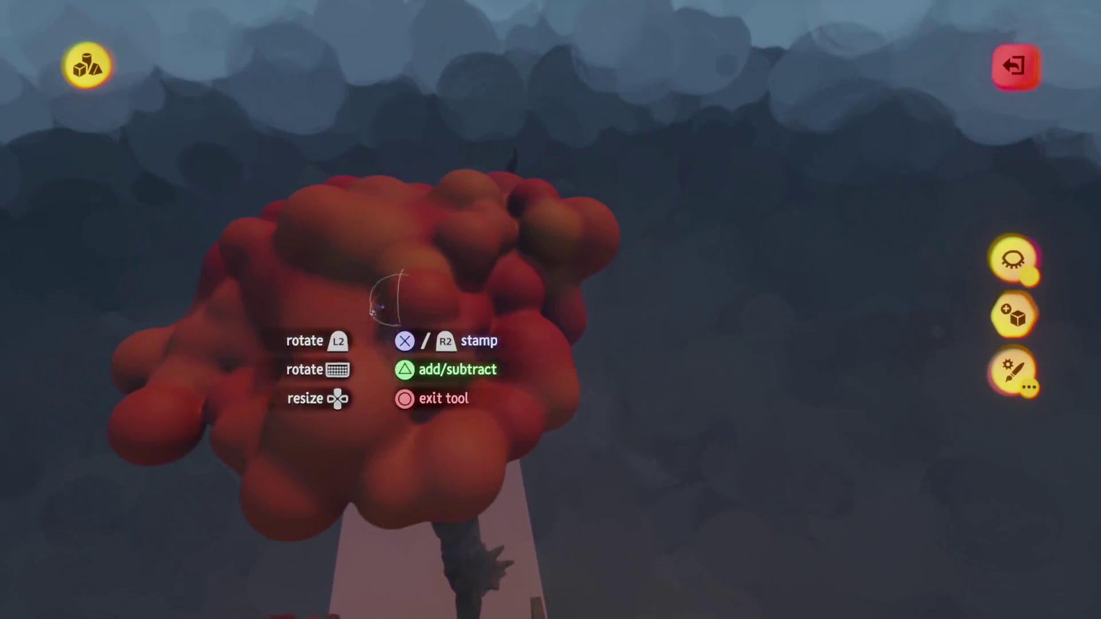
pyautogui.moveTo(441, 258); pyautogui.dragTo(416, 424)
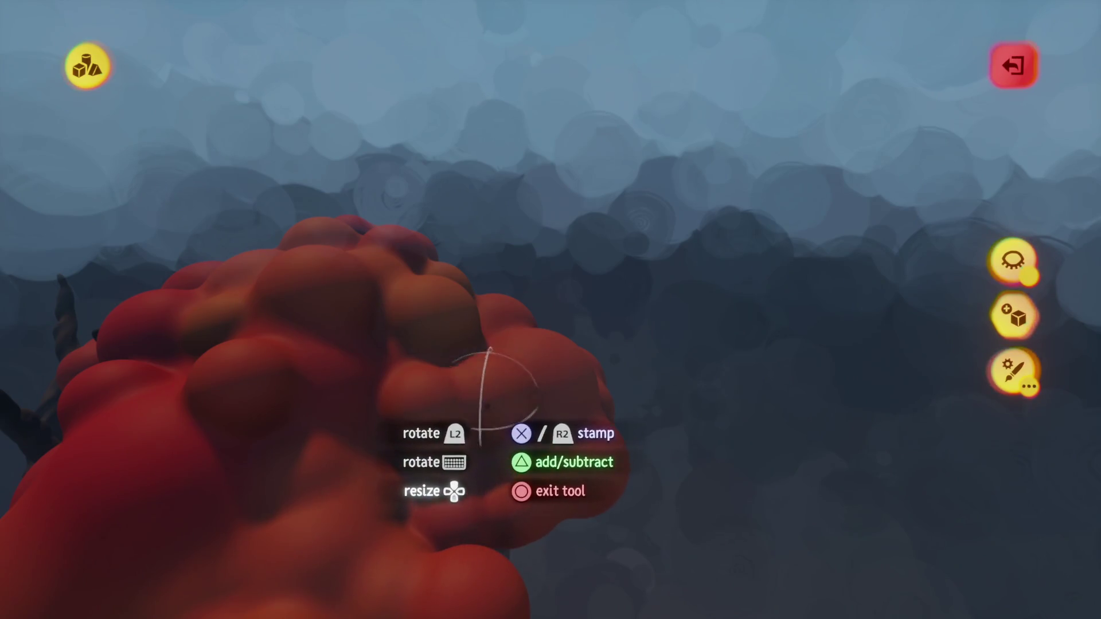
pyautogui.moveTo(486, 401)
pyautogui.mouseDown()
pyautogui.moveTo(487, 361)
pyautogui.moveTo(455, 254)
pyautogui.moveTo(402, 269)
pyautogui.moveTo(321, 247)
pyautogui.mouseUp()
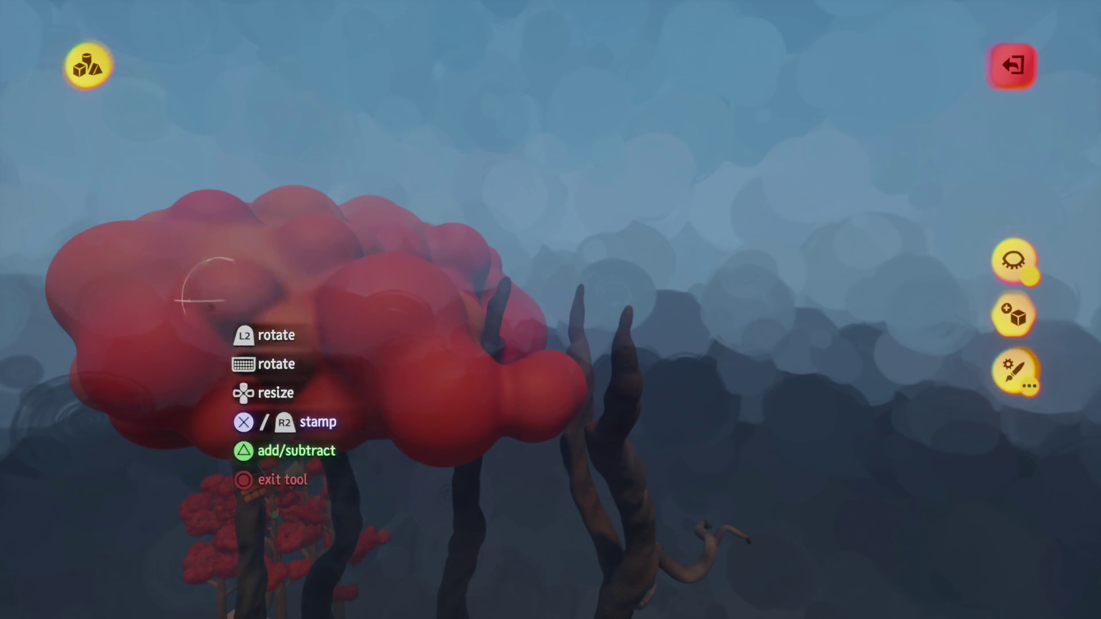
pyautogui.moveTo(267, 274)
pyautogui.mouseDown()
pyautogui.moveTo(377, 309)
pyautogui.moveTo(430, 270)
pyautogui.moveTo(451, 222)
pyautogui.moveTo(339, 230)
pyautogui.moveTo(456, 235)
pyautogui.moveTo(440, 235)
pyautogui.moveTo(423, 177)
pyautogui.moveTo(462, 280)
pyautogui.moveTo(429, 251)
pyautogui.mouseUp()
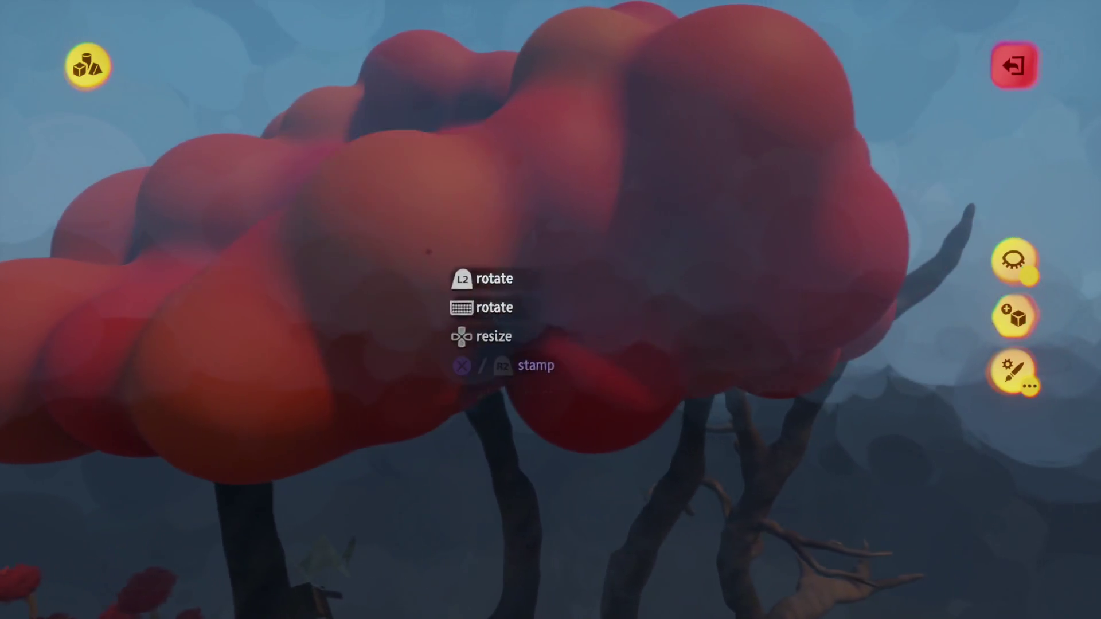
pyautogui.press('Tab')
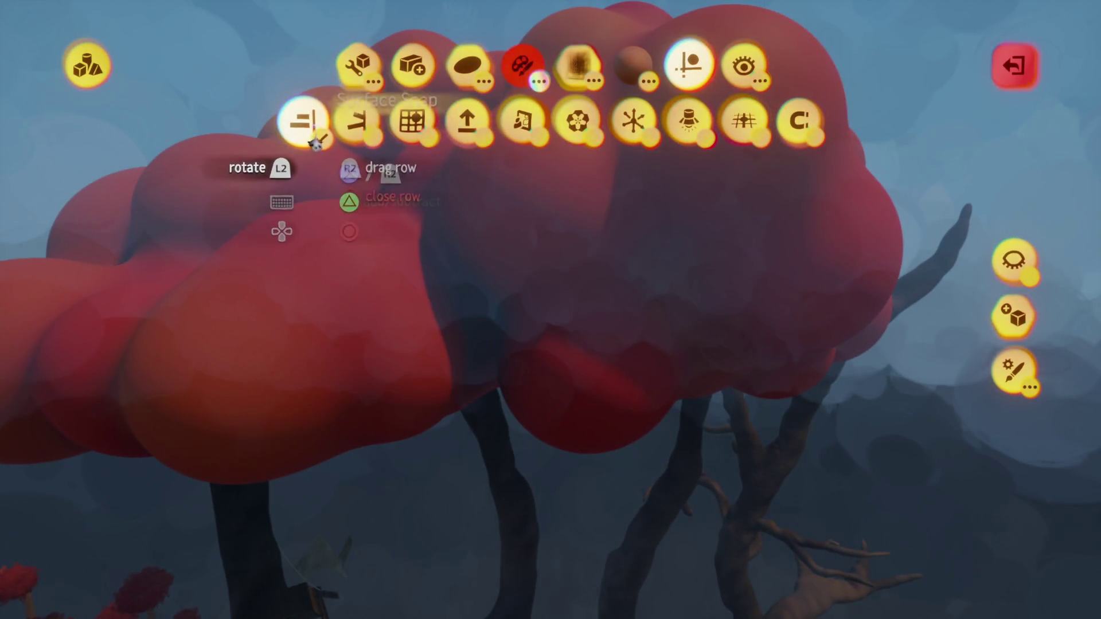
# Switch to the sphere stamp and place a red sphere among the trunks beneath the canopy
pyautogui.press('Escape')
pyautogui.moveTo(492, 344)
pyautogui.mouseDown()
pyautogui.moveTo(504, 344)
pyautogui.moveTo(554, 264)
pyautogui.mouseUp()
pyautogui.moveTo(549, 318)
pyautogui.mouseDown()
pyautogui.moveTo(442, 344)
pyautogui.moveTo(504, 265)
pyautogui.moveTo(472, 283)
pyautogui.moveTo(496, 276)
pyautogui.moveTo(484, 239)
pyautogui.moveTo(437, 268)
pyautogui.moveTo(435, 252)
pyautogui.mouseUp()
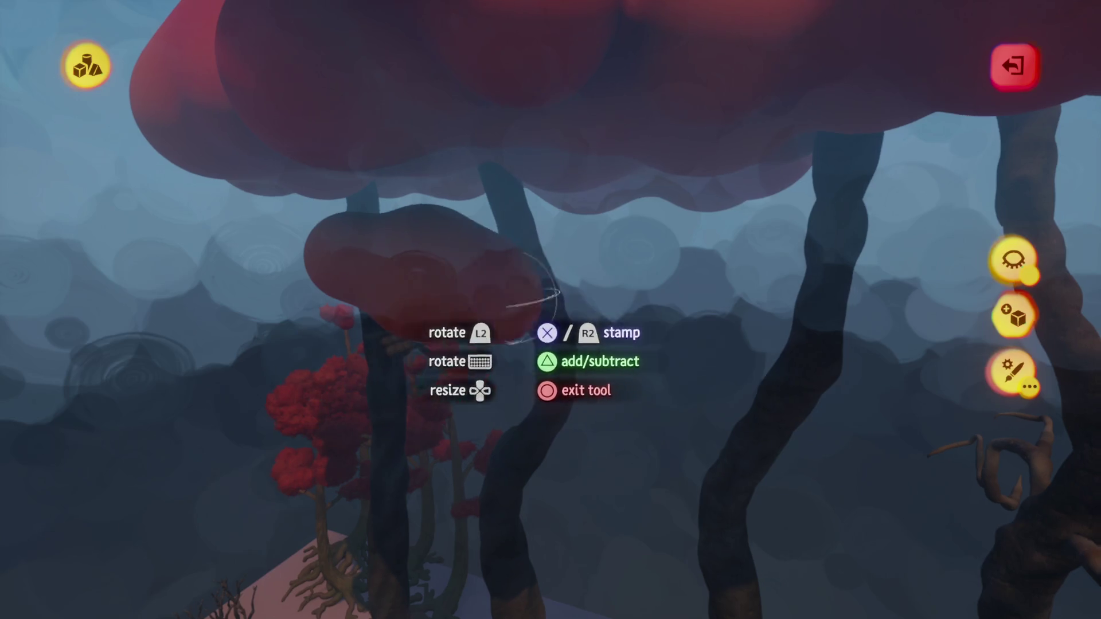
pyautogui.moveTo(534, 295); pyautogui.dragTo(500, 255)
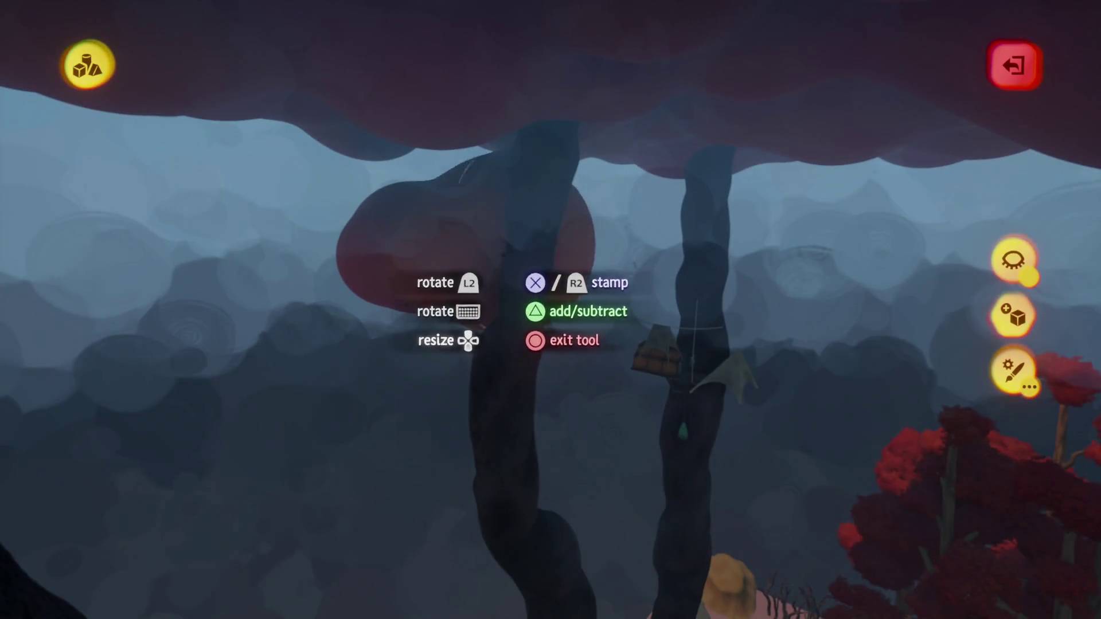
pyautogui.moveTo(465, 286)
pyautogui.mouseDown()
pyautogui.moveTo(579, 328)
pyautogui.moveTo(434, 361)
pyautogui.mouseUp()
pyautogui.moveTo(631, 333)
pyautogui.mouseDown()
pyautogui.moveTo(639, 290)
pyautogui.moveTo(568, 364)
pyautogui.moveTo(661, 290)
pyautogui.moveTo(725, 290)
pyautogui.moveTo(676, 291)
pyautogui.moveTo(751, 332)
pyautogui.moveTo(717, 309)
pyautogui.mouseUp()
pyautogui.moveTo(633, 290)
pyautogui.mouseDown()
pyautogui.moveTo(664, 307)
pyautogui.moveTo(509, 307)
pyautogui.moveTo(455, 324)
pyautogui.mouseUp()
pyautogui.moveTo(538, 323)
pyautogui.mouseDown()
pyautogui.moveTo(614, 356)
pyautogui.moveTo(661, 296)
pyautogui.mouseUp()
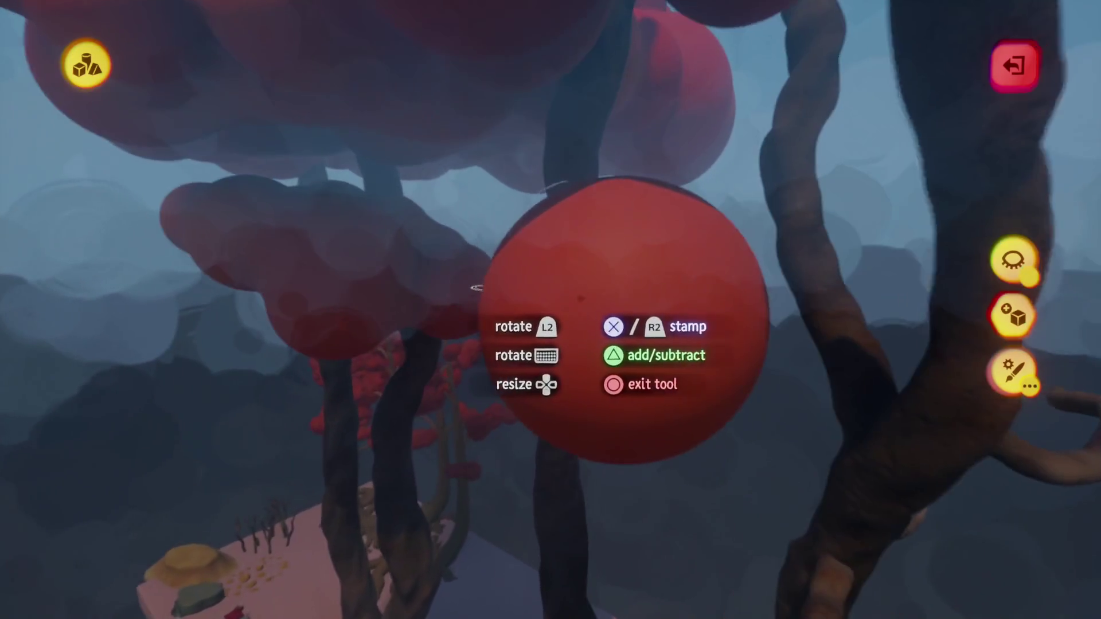
pyautogui.moveTo(750, 306)
pyautogui.mouseDown()
pyautogui.moveTo(665, 306)
pyautogui.moveTo(545, 402)
pyautogui.moveTo(504, 321)
pyautogui.moveTo(436, 333)
pyautogui.mouseUp()
pyautogui.moveTo(552, 332); pyautogui.dragTo(573, 250)
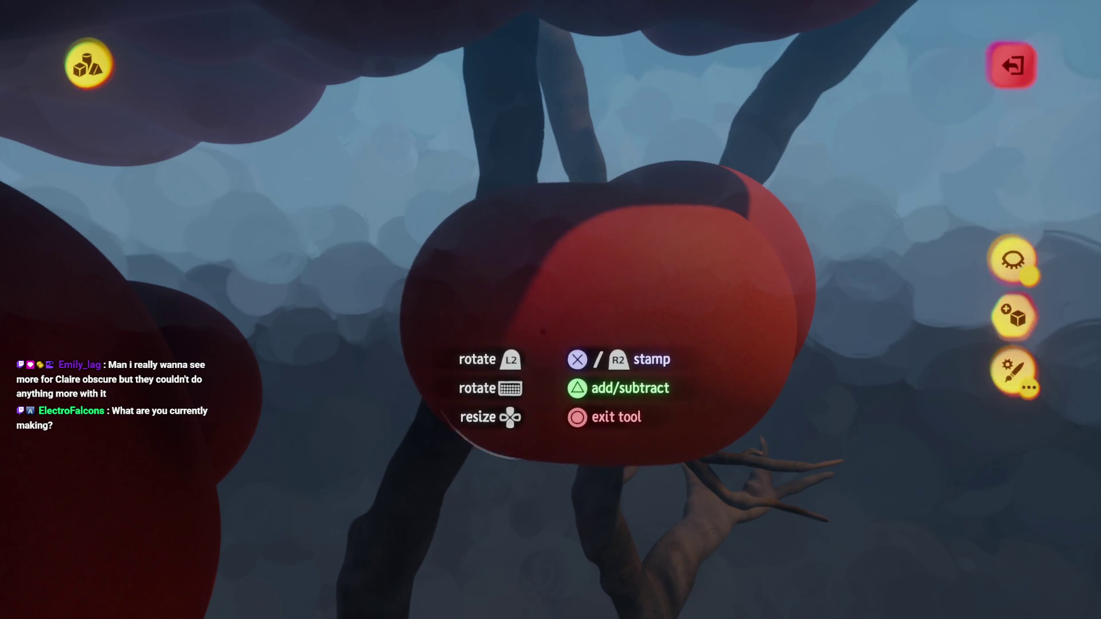
pyautogui.moveTo(533, 361)
pyautogui.mouseDown()
pyautogui.moveTo(541, 365)
pyautogui.moveTo(529, 325)
pyautogui.moveTo(501, 348)
pyautogui.moveTo(576, 349)
pyautogui.moveTo(503, 337)
pyautogui.moveTo(485, 323)
pyautogui.moveTo(521, 401)
pyautogui.moveTo(534, 325)
pyautogui.moveTo(458, 371)
pyautogui.moveTo(515, 331)
pyautogui.moveTo(506, 293)
pyautogui.moveTo(405, 289)
pyautogui.moveTo(420, 283)
pyautogui.moveTo(479, 328)
pyautogui.moveTo(483, 262)
pyautogui.mouseUp()
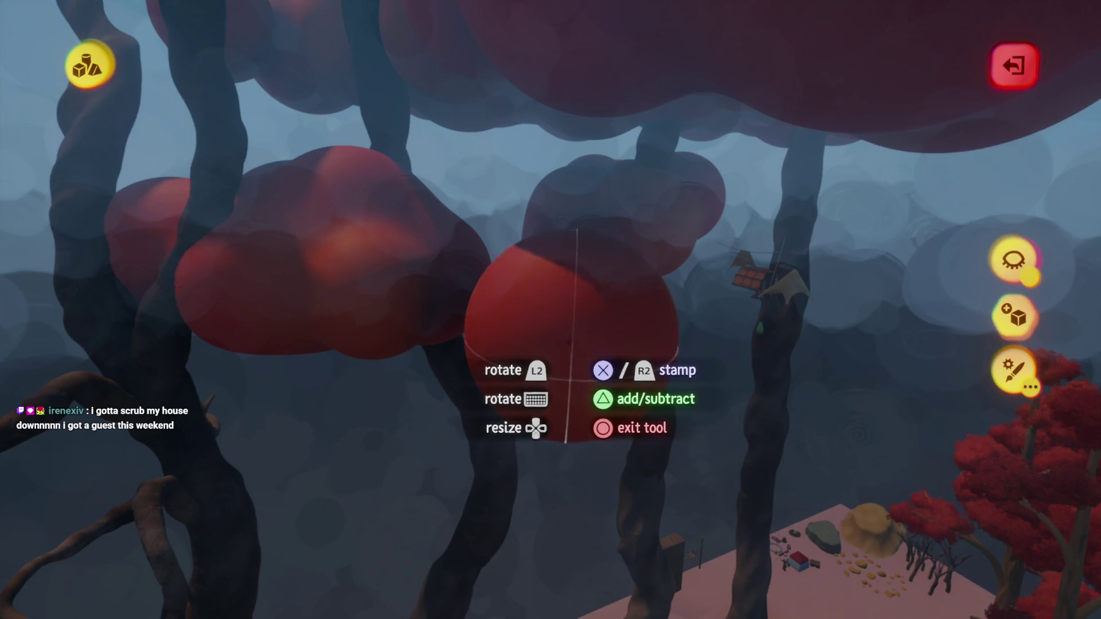
# Stamp lower clusters of red spheres onto the twisted brown tree under the main canopy
pyautogui.moveTo(569, 374)
pyautogui.mouseDown()
pyautogui.moveTo(530, 450)
pyautogui.moveTo(536, 378)
pyautogui.moveTo(584, 280)
pyautogui.mouseUp()
pyautogui.moveTo(550, 320)
pyautogui.mouseDown()
pyautogui.moveTo(536, 381)
pyautogui.moveTo(514, 349)
pyautogui.moveTo(515, 326)
pyautogui.moveTo(455, 345)
pyautogui.moveTo(482, 321)
pyautogui.moveTo(431, 318)
pyautogui.mouseUp()
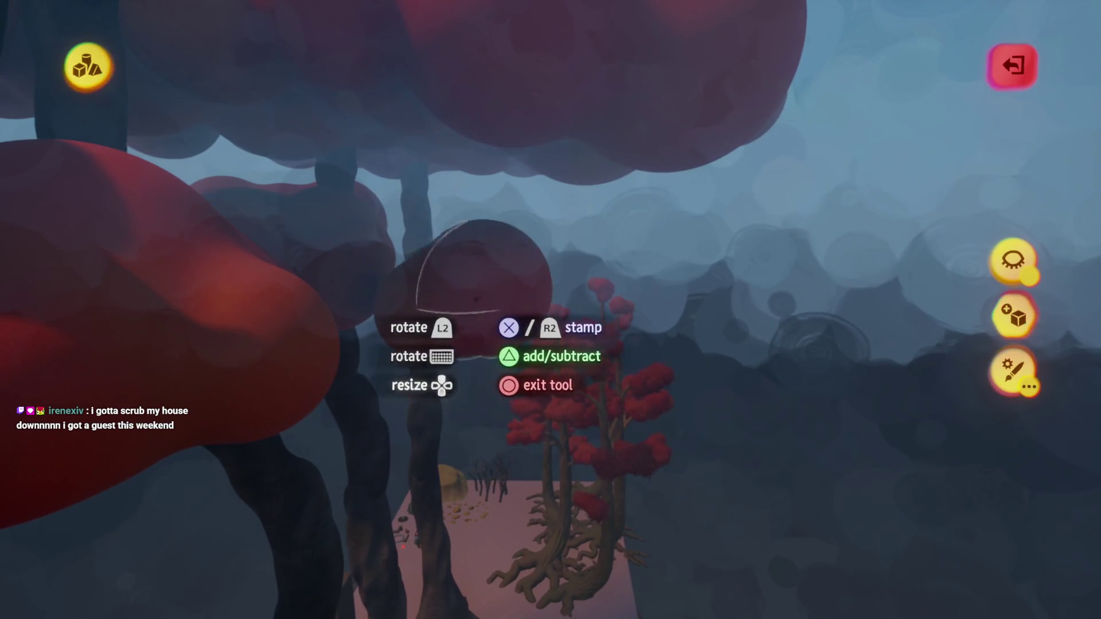
pyautogui.moveTo(483, 267)
pyautogui.mouseDown()
pyautogui.moveTo(459, 307)
pyautogui.moveTo(496, 376)
pyautogui.mouseUp()
pyautogui.moveTo(519, 312)
pyautogui.mouseDown()
pyautogui.moveTo(474, 270)
pyautogui.moveTo(499, 300)
pyautogui.moveTo(488, 401)
pyautogui.moveTo(548, 377)
pyautogui.mouseUp()
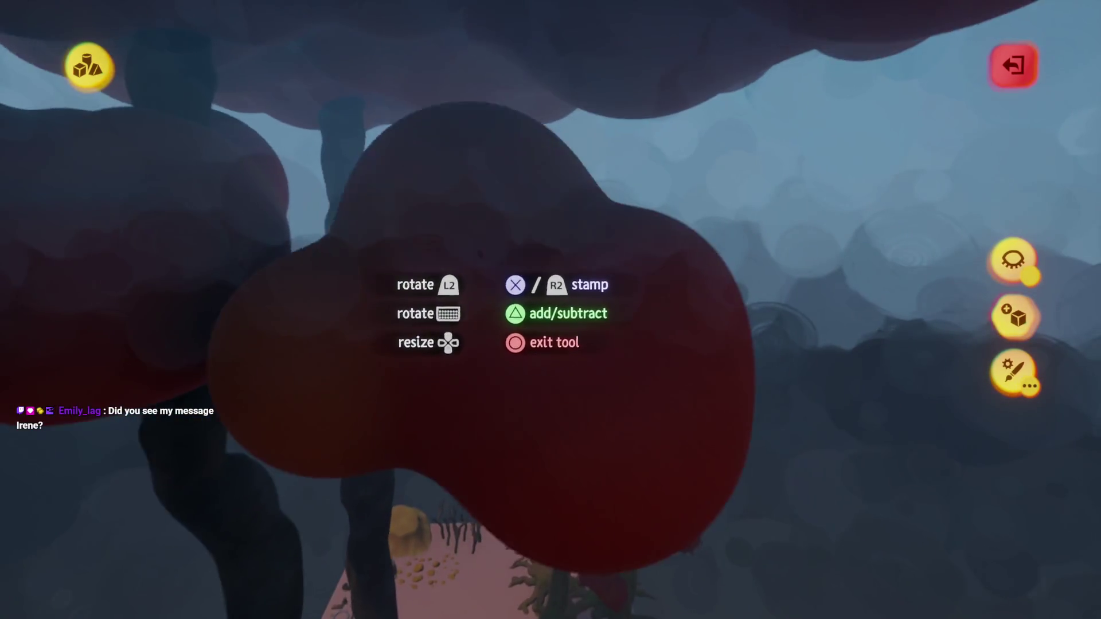
pyautogui.moveTo(481, 253)
pyautogui.mouseDown()
pyautogui.moveTo(446, 265)
pyautogui.moveTo(470, 307)
pyautogui.moveTo(446, 354)
pyautogui.moveTo(483, 283)
pyautogui.mouseUp()
pyautogui.moveTo(489, 405)
pyautogui.mouseDown()
pyautogui.moveTo(503, 391)
pyautogui.moveTo(510, 321)
pyautogui.moveTo(510, 334)
pyautogui.moveTo(544, 332)
pyautogui.moveTo(529, 324)
pyautogui.moveTo(494, 333)
pyautogui.moveTo(511, 332)
pyautogui.mouseUp()
pyautogui.moveTo(524, 286)
pyautogui.mouseDown()
pyautogui.moveTo(518, 339)
pyautogui.moveTo(484, 358)
pyautogui.moveTo(499, 318)
pyautogui.moveTo(460, 313)
pyautogui.moveTo(434, 328)
pyautogui.moveTo(526, 328)
pyautogui.moveTo(482, 334)
pyautogui.moveTo(481, 347)
pyautogui.moveTo(495, 349)
pyautogui.moveTo(491, 430)
pyautogui.moveTo(502, 326)
pyautogui.mouseUp()
pyautogui.moveTo(489, 286)
pyautogui.mouseDown()
pyautogui.moveTo(487, 274)
pyautogui.moveTo(506, 275)
pyautogui.moveTo(489, 268)
pyautogui.moveTo(486, 289)
pyautogui.moveTo(522, 310)
pyautogui.moveTo(532, 280)
pyautogui.moveTo(539, 286)
pyautogui.moveTo(502, 341)
pyautogui.moveTo(472, 329)
pyautogui.moveTo(519, 332)
pyautogui.moveTo(511, 344)
pyautogui.moveTo(523, 369)
pyautogui.moveTo(499, 274)
pyautogui.moveTo(495, 348)
pyautogui.mouseUp()
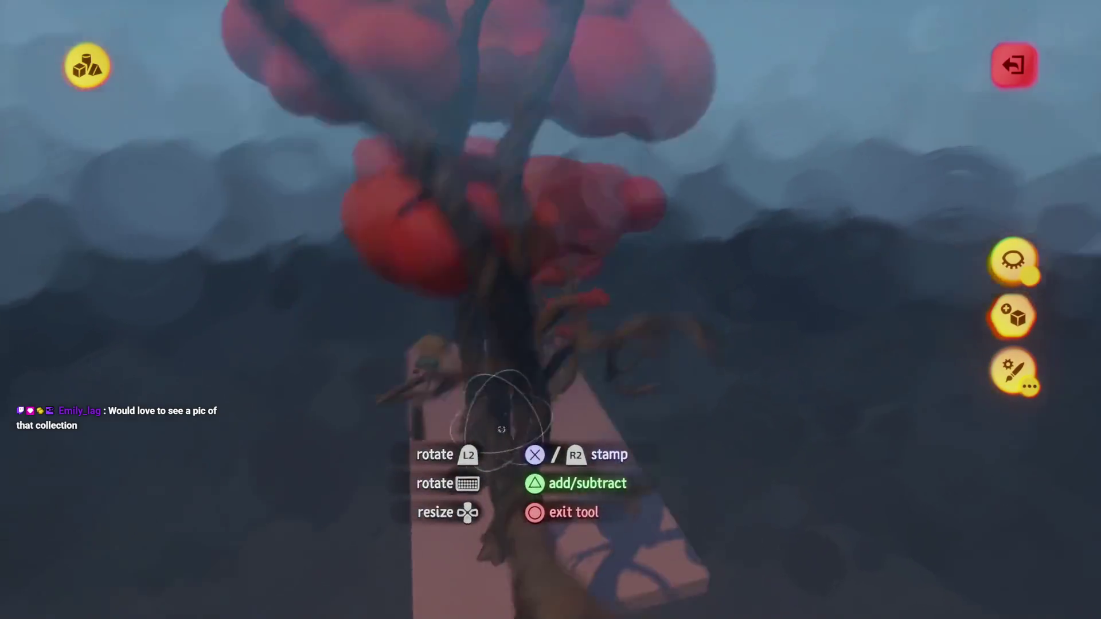
# Thicken the orange-red sphere canopy over the trunks beside the red-flowered bush, viewing it from underneath
pyautogui.moveTo(501, 429)
pyautogui.mouseDown()
pyautogui.moveTo(507, 341)
pyautogui.moveTo(526, 302)
pyautogui.moveTo(425, 337)
pyautogui.mouseUp()
pyautogui.moveTo(483, 316)
pyautogui.mouseDown()
pyautogui.moveTo(443, 310)
pyautogui.moveTo(468, 340)
pyautogui.moveTo(520, 325)
pyautogui.moveTo(511, 364)
pyautogui.moveTo(536, 290)
pyautogui.mouseUp()
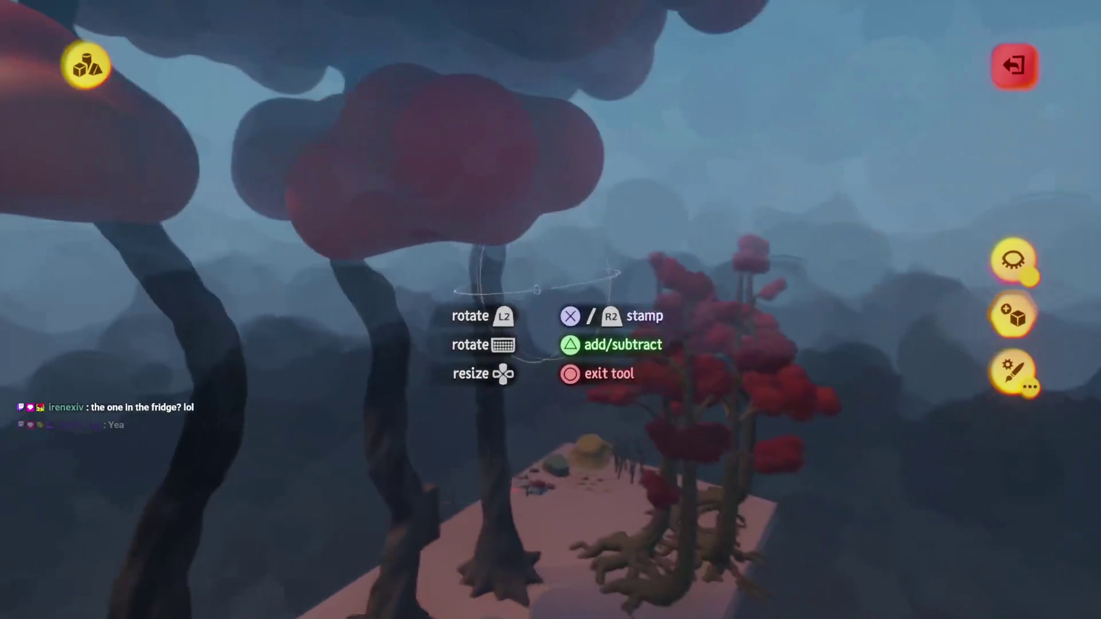
pyautogui.moveTo(434, 337)
pyautogui.mouseDown()
pyautogui.moveTo(467, 358)
pyautogui.moveTo(485, 291)
pyautogui.moveTo(449, 342)
pyautogui.mouseUp()
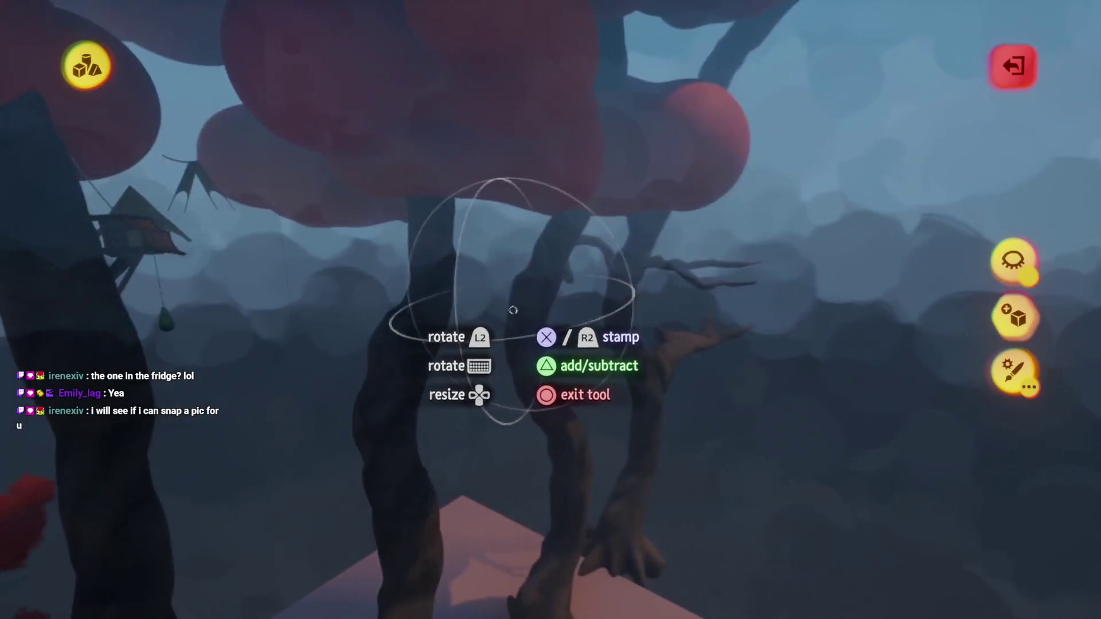
pyautogui.moveTo(513, 311)
pyautogui.mouseDown()
pyautogui.moveTo(528, 325)
pyautogui.moveTo(536, 316)
pyautogui.moveTo(473, 282)
pyautogui.moveTo(479, 250)
pyautogui.moveTo(485, 392)
pyautogui.moveTo(479, 401)
pyautogui.moveTo(479, 360)
pyautogui.moveTo(418, 412)
pyautogui.moveTo(443, 377)
pyautogui.moveTo(453, 410)
pyautogui.moveTo(527, 364)
pyautogui.mouseUp()
pyautogui.moveTo(518, 327)
pyautogui.mouseDown()
pyautogui.moveTo(497, 355)
pyautogui.moveTo(435, 365)
pyautogui.moveTo(565, 301)
pyautogui.moveTo(491, 312)
pyautogui.mouseUp()
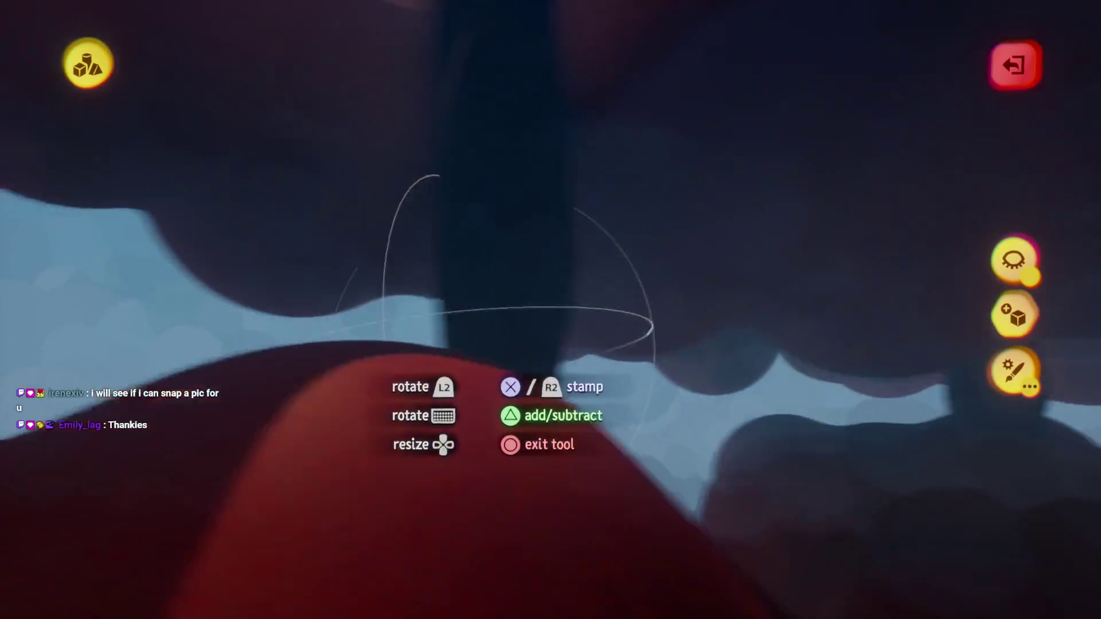
pyautogui.moveTo(478, 360)
pyautogui.mouseDown()
pyautogui.moveTo(489, 288)
pyautogui.moveTo(523, 229)
pyautogui.moveTo(493, 319)
pyautogui.moveTo(437, 340)
pyautogui.moveTo(593, 426)
pyautogui.mouseUp()
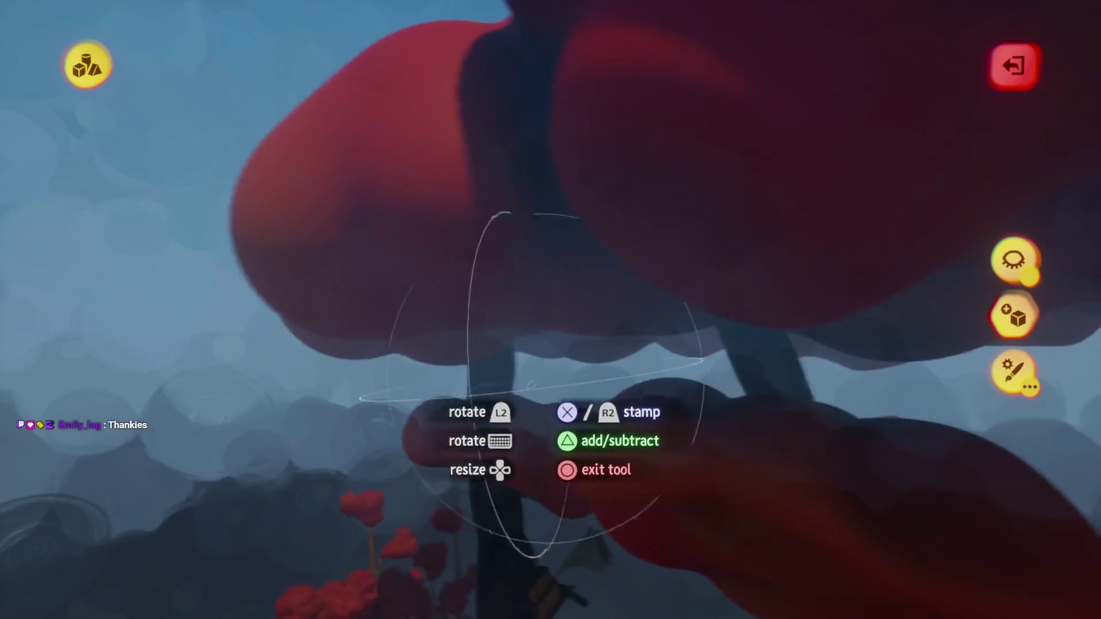
pyautogui.moveTo(531, 385)
pyautogui.mouseDown()
pyautogui.moveTo(488, 418)
pyautogui.moveTo(417, 411)
pyautogui.moveTo(486, 423)
pyautogui.moveTo(463, 394)
pyautogui.moveTo(468, 367)
pyautogui.moveTo(419, 358)
pyautogui.moveTo(446, 371)
pyautogui.moveTo(495, 359)
pyautogui.moveTo(465, 359)
pyautogui.mouseUp()
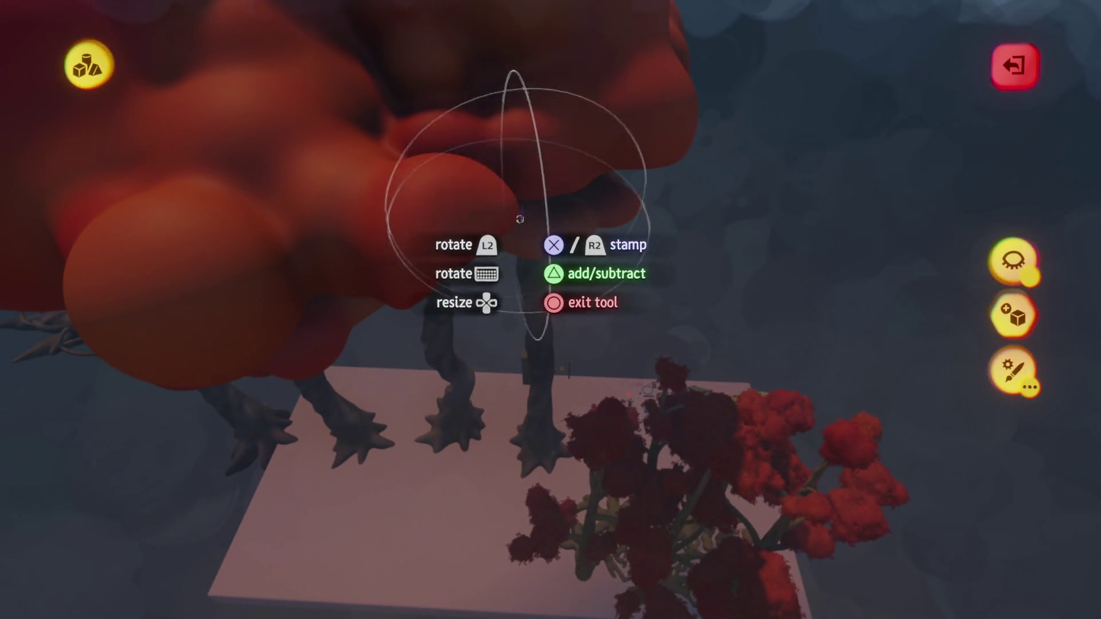
# Stamp rounded red blobs around the canopy to fill out a puffy crown over the trunks
pyautogui.moveTo(520, 219); pyautogui.dragTo(518, 236)
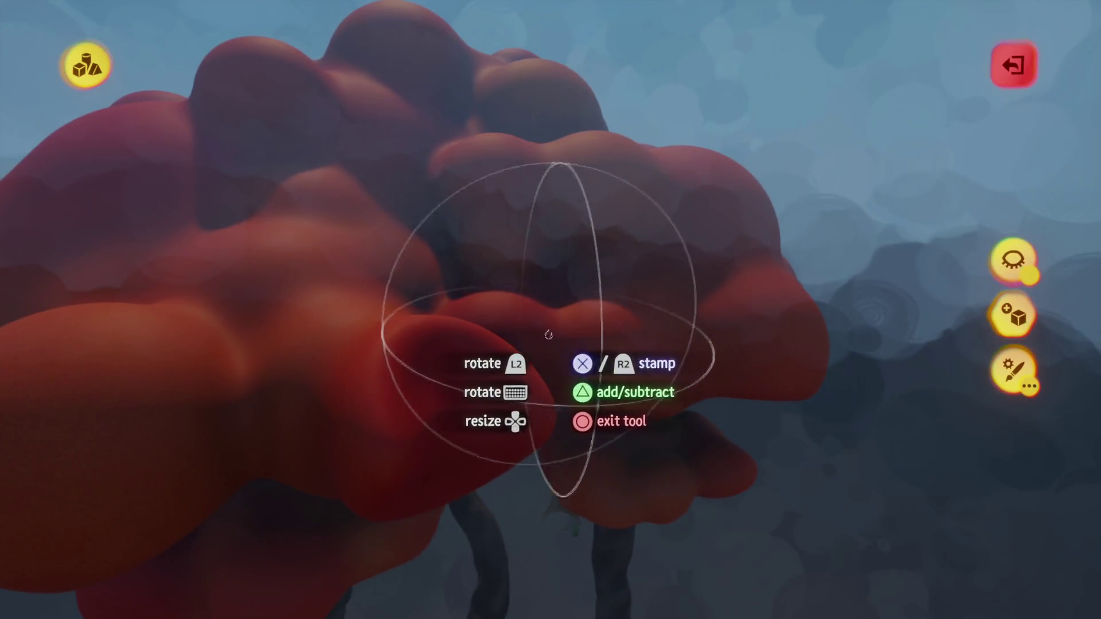
pyautogui.moveTo(548, 335)
pyautogui.mouseDown()
pyautogui.moveTo(551, 298)
pyautogui.moveTo(462, 282)
pyautogui.mouseUp()
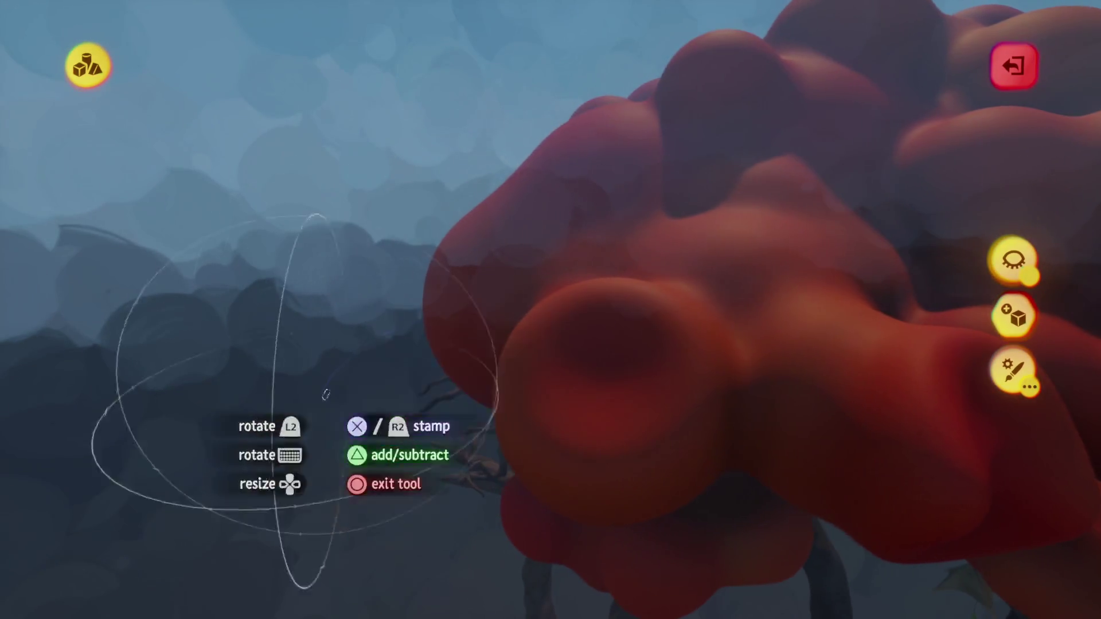
pyautogui.moveTo(402, 509)
pyautogui.mouseDown()
pyautogui.moveTo(662, 601)
pyautogui.moveTo(344, 376)
pyautogui.moveTo(460, 352)
pyautogui.moveTo(459, 423)
pyautogui.moveTo(537, 407)
pyautogui.mouseUp()
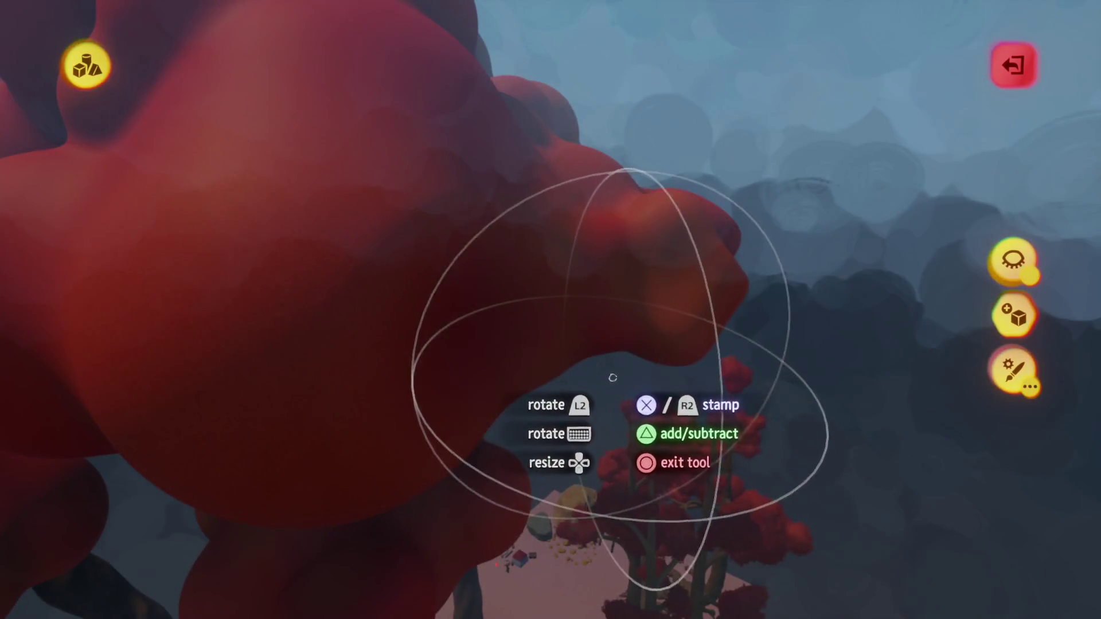
pyautogui.moveTo(613, 378)
pyautogui.mouseDown()
pyautogui.moveTo(344, 483)
pyautogui.moveTo(401, 491)
pyautogui.moveTo(381, 516)
pyautogui.moveTo(485, 511)
pyautogui.moveTo(519, 154)
pyautogui.moveTo(488, 199)
pyautogui.moveTo(433, 213)
pyautogui.mouseUp()
pyautogui.moveTo(529, 605)
pyautogui.mouseDown()
pyautogui.moveTo(392, 468)
pyautogui.moveTo(441, 215)
pyautogui.moveTo(477, 237)
pyautogui.mouseUp()
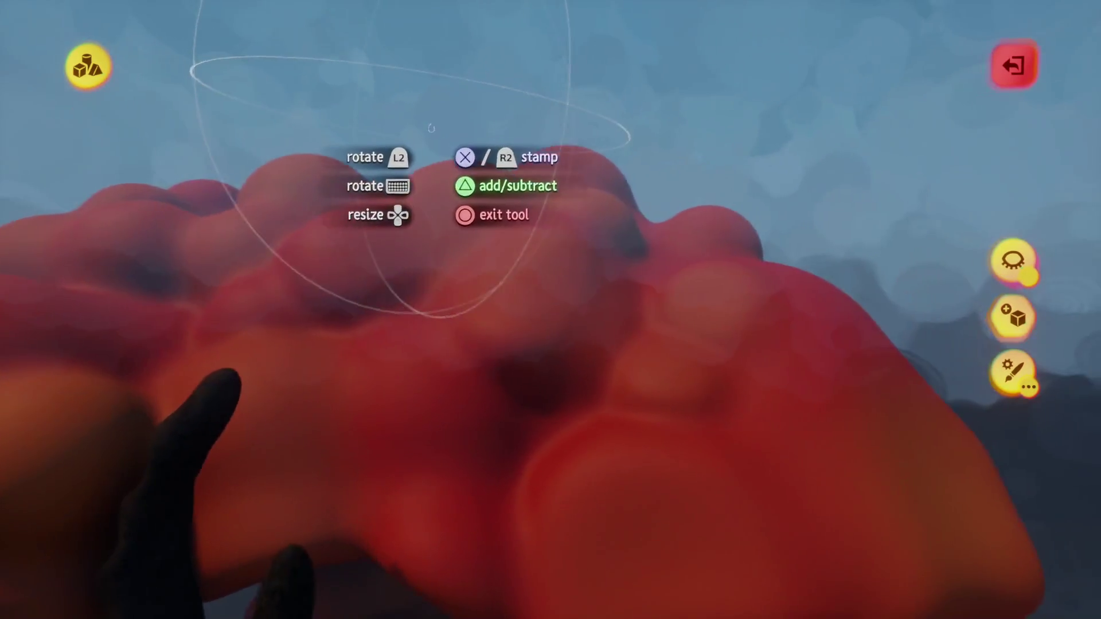
pyautogui.moveTo(431, 128)
pyautogui.mouseDown()
pyautogui.moveTo(408, 182)
pyautogui.moveTo(317, 244)
pyautogui.mouseUp()
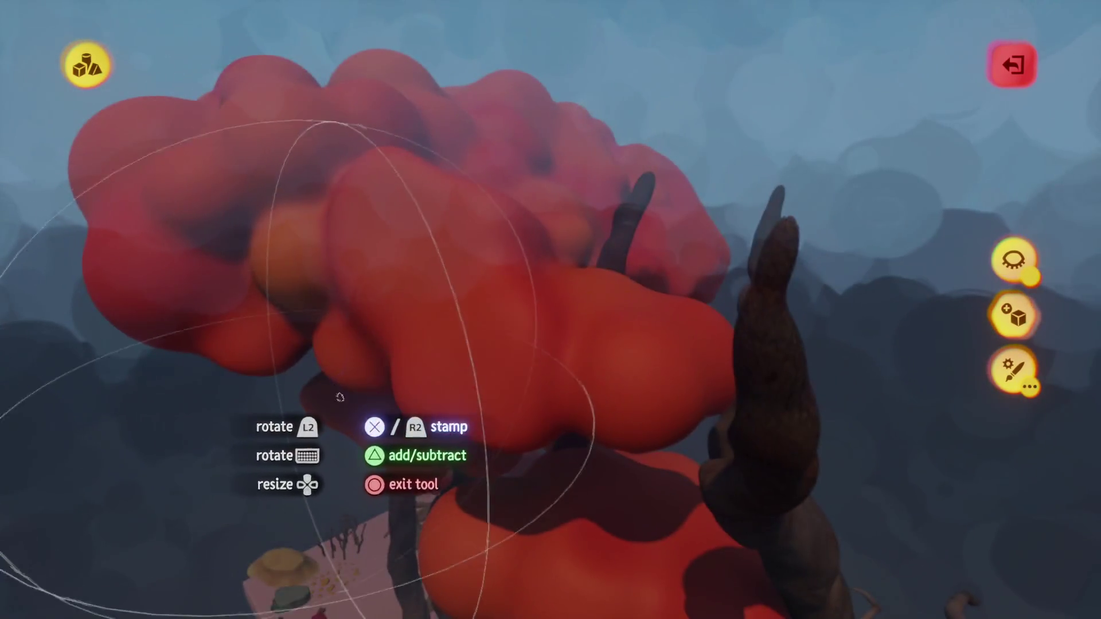
pyautogui.moveTo(339, 397); pyautogui.dragTo(598, 328)
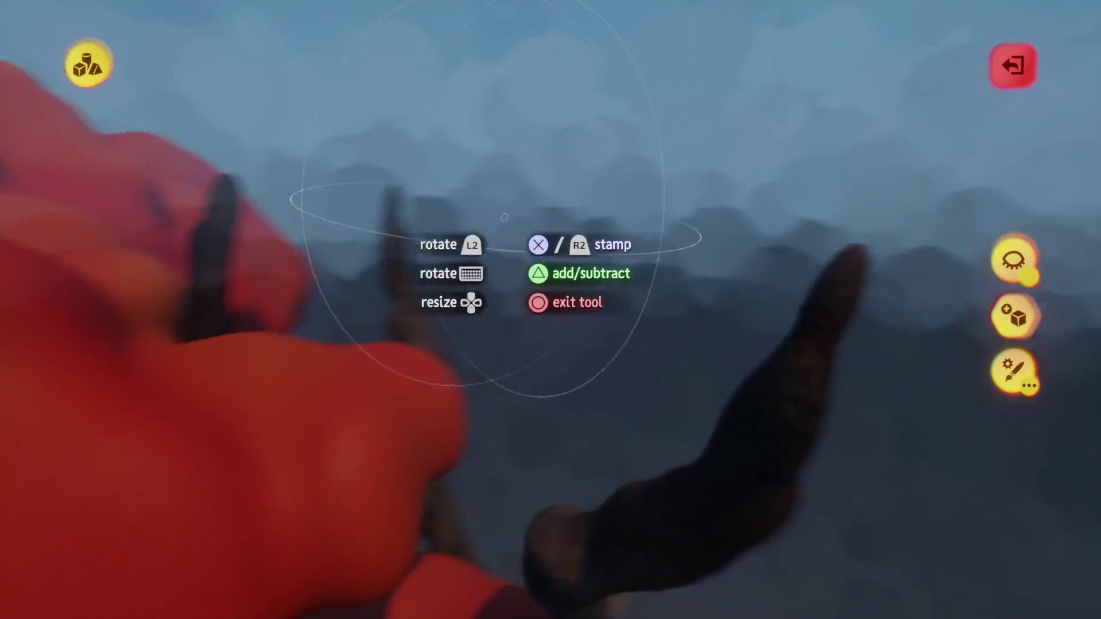
pyautogui.moveTo(504, 217); pyautogui.dragTo(549, 293)
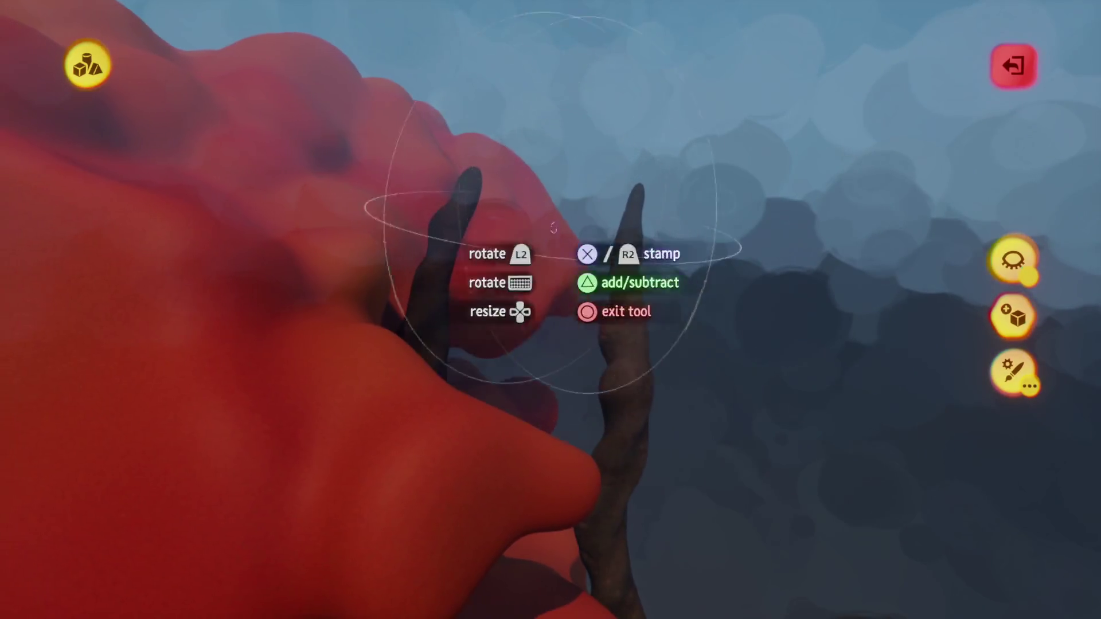
pyautogui.moveTo(554, 229); pyautogui.dragTo(545, 228)
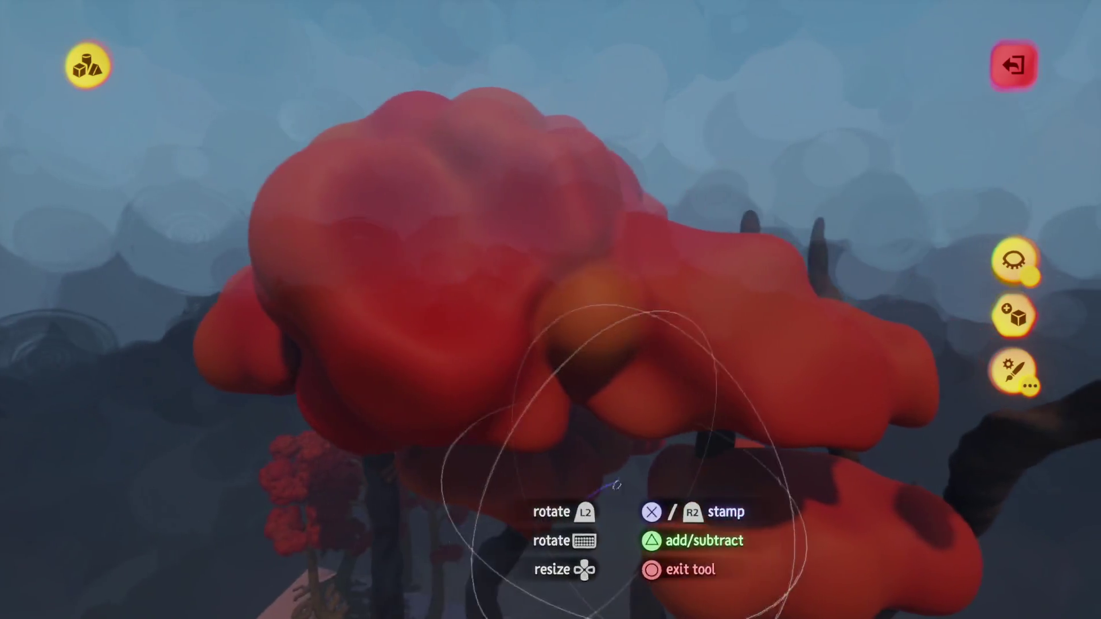
pyautogui.moveTo(616, 485)
pyautogui.mouseDown()
pyautogui.moveTo(590, 422)
pyautogui.moveTo(553, 403)
pyautogui.moveTo(568, 403)
pyautogui.moveTo(394, 172)
pyautogui.moveTo(442, 335)
pyautogui.moveTo(333, 434)
pyautogui.moveTo(436, 384)
pyautogui.moveTo(474, 328)
pyautogui.moveTo(452, 328)
pyautogui.moveTo(469, 308)
pyautogui.moveTo(460, 329)
pyautogui.moveTo(470, 204)
pyautogui.moveTo(431, 205)
pyautogui.mouseUp()
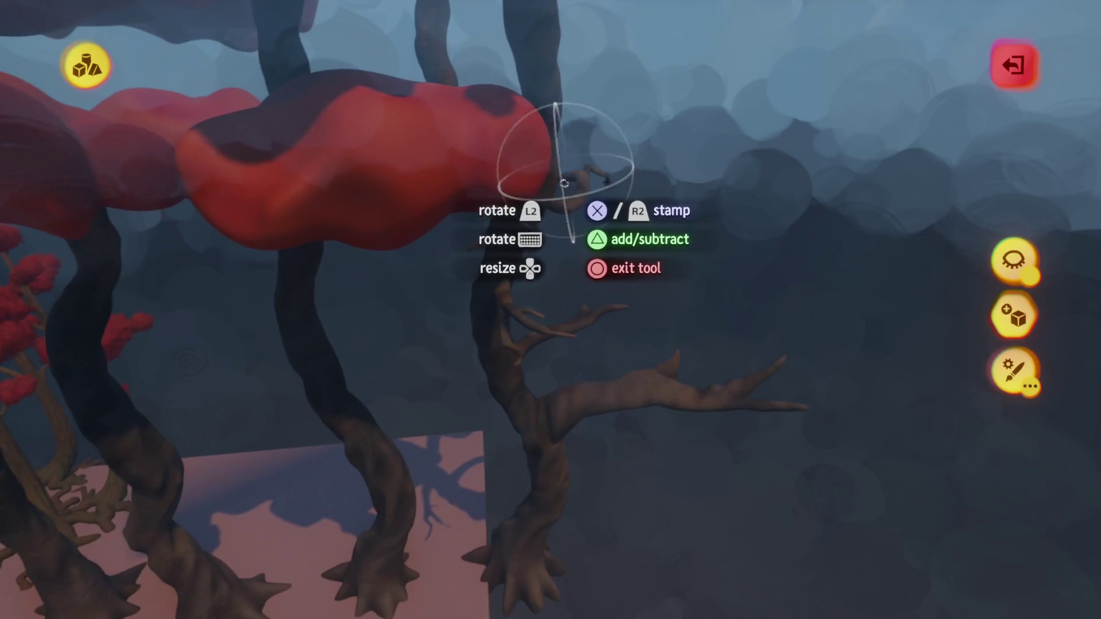
pyautogui.moveTo(528, 401)
pyautogui.mouseDown()
pyautogui.moveTo(442, 265)
pyautogui.moveTo(388, 246)
pyautogui.mouseUp()
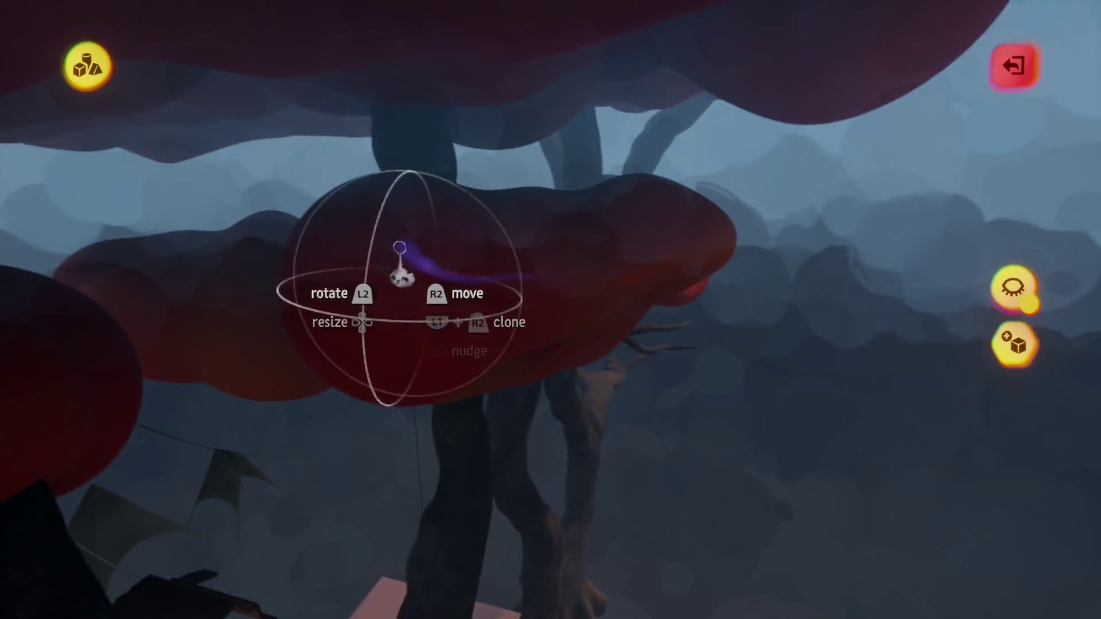
# Leave the sphere stamp tool and return to the sculpting tools menu
pyautogui.press('Escape')
pyautogui.press('Escape')
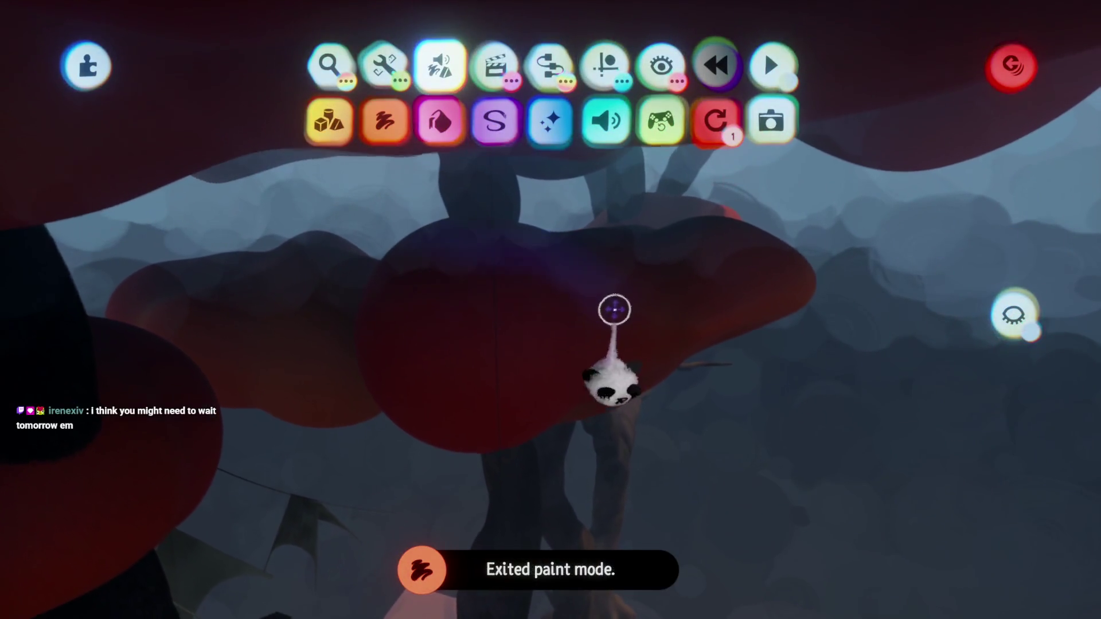
pyautogui.press('e')
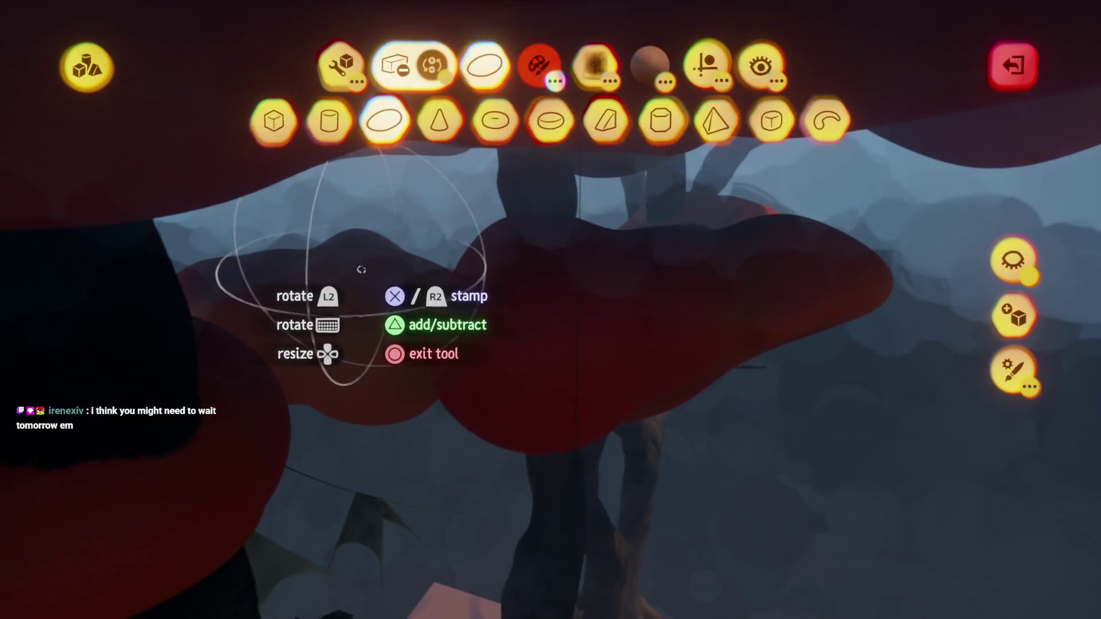
pyautogui.moveTo(361, 270)
pyautogui.mouseDown()
pyautogui.moveTo(431, 449)
pyautogui.moveTo(416, 455)
pyautogui.mouseUp()
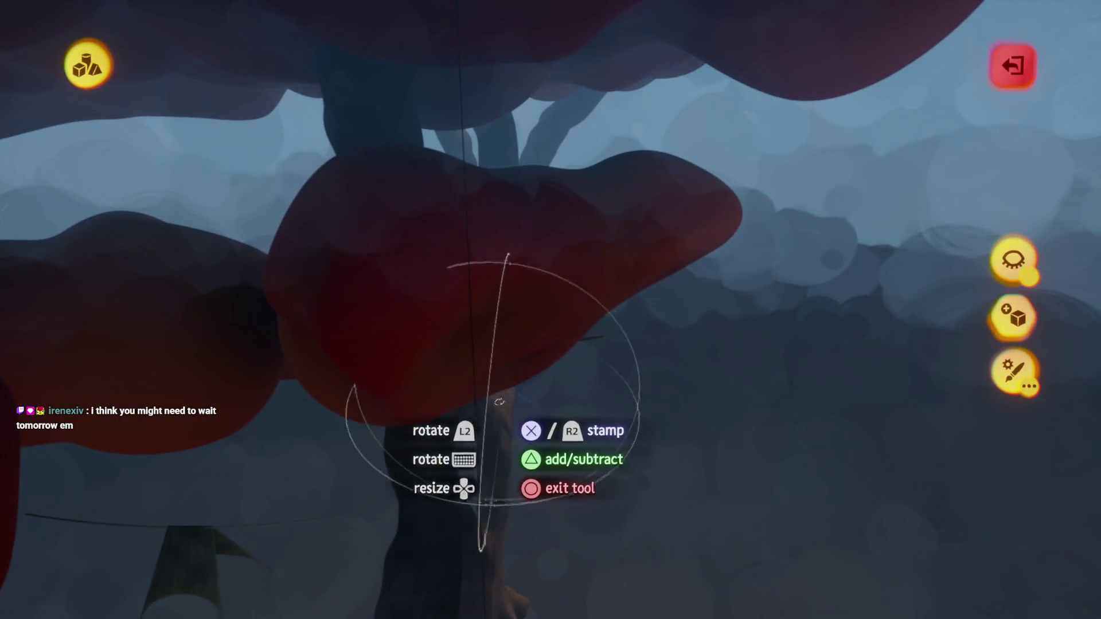
pyautogui.press('Escape')
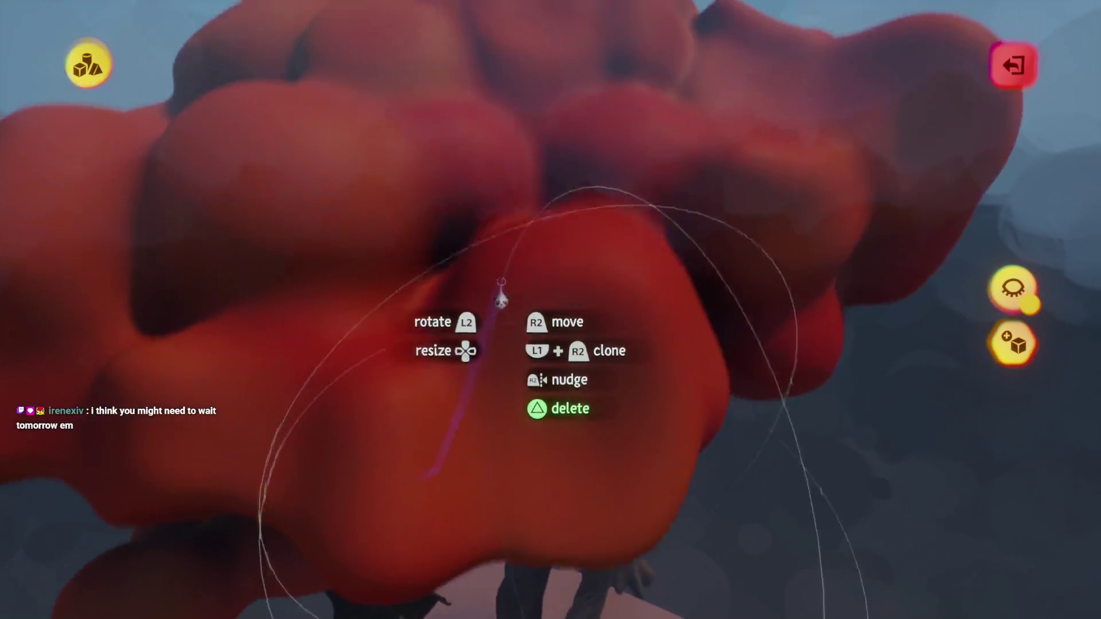
pyautogui.press('Escape')
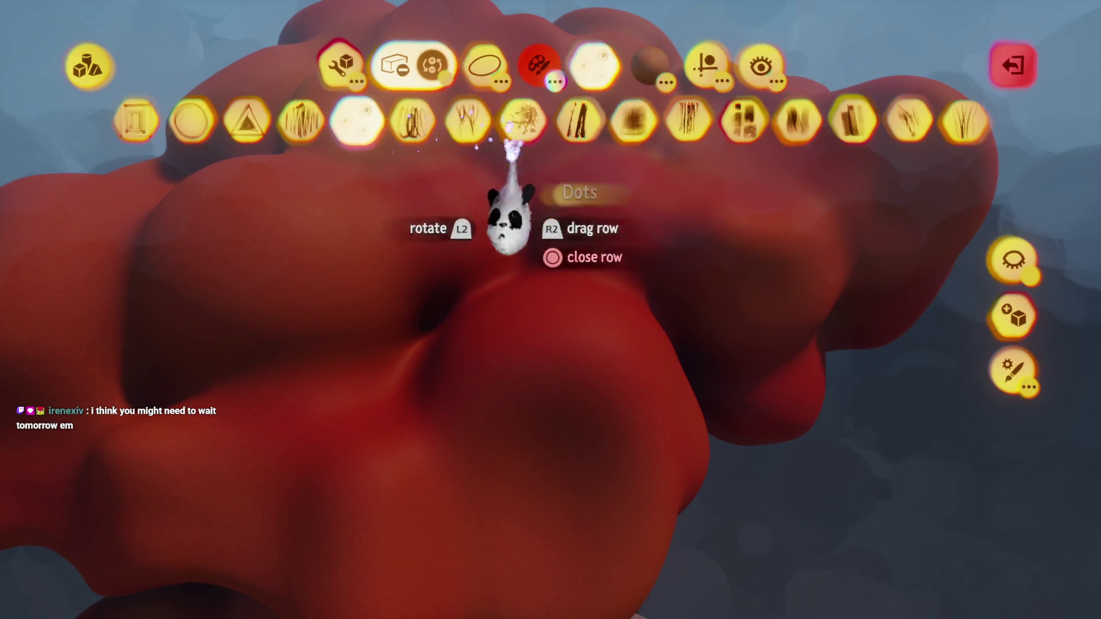
# Reduce the canopy's fleck detail with Adjust Detail so it renders soft and fluffy
pyautogui.press('Escape')
pyautogui.click(584, 118)
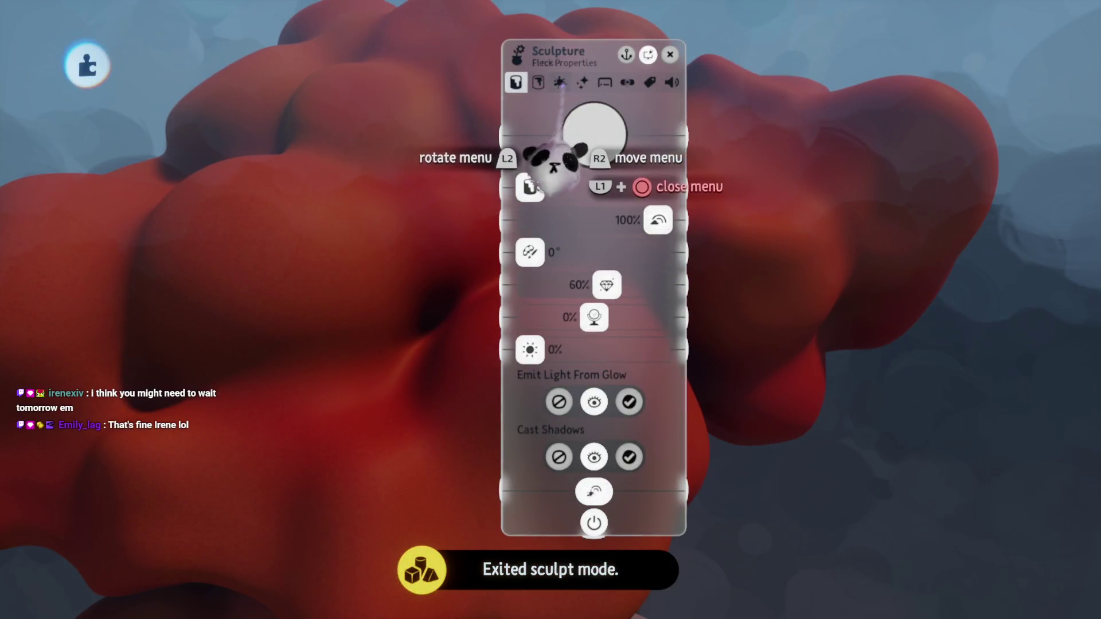
pyautogui.click(560, 82)
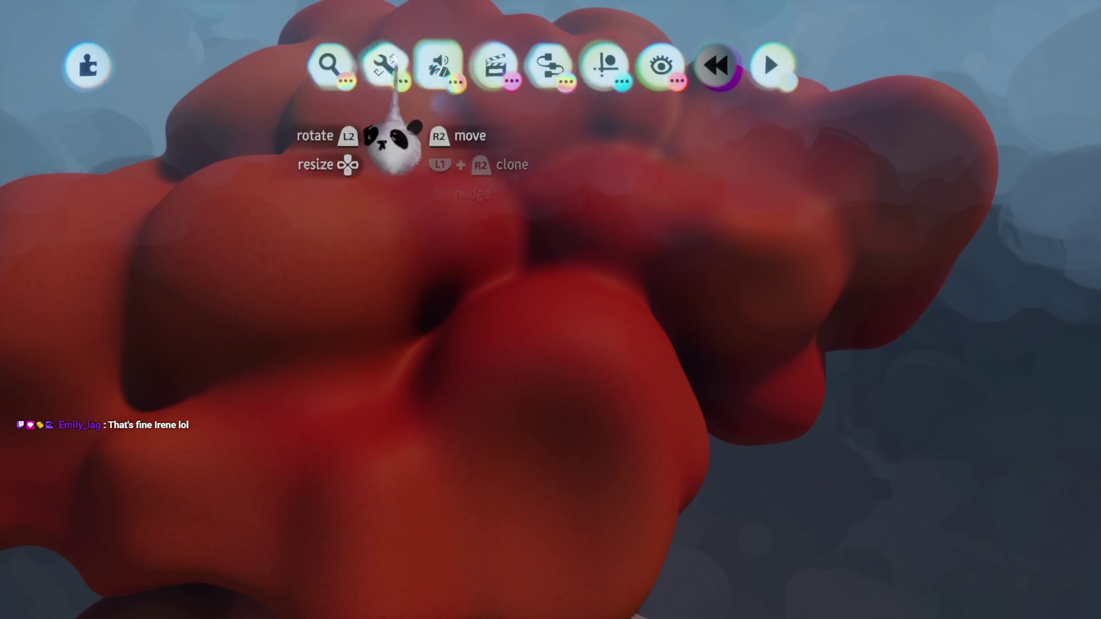
pyautogui.click(827, 122)
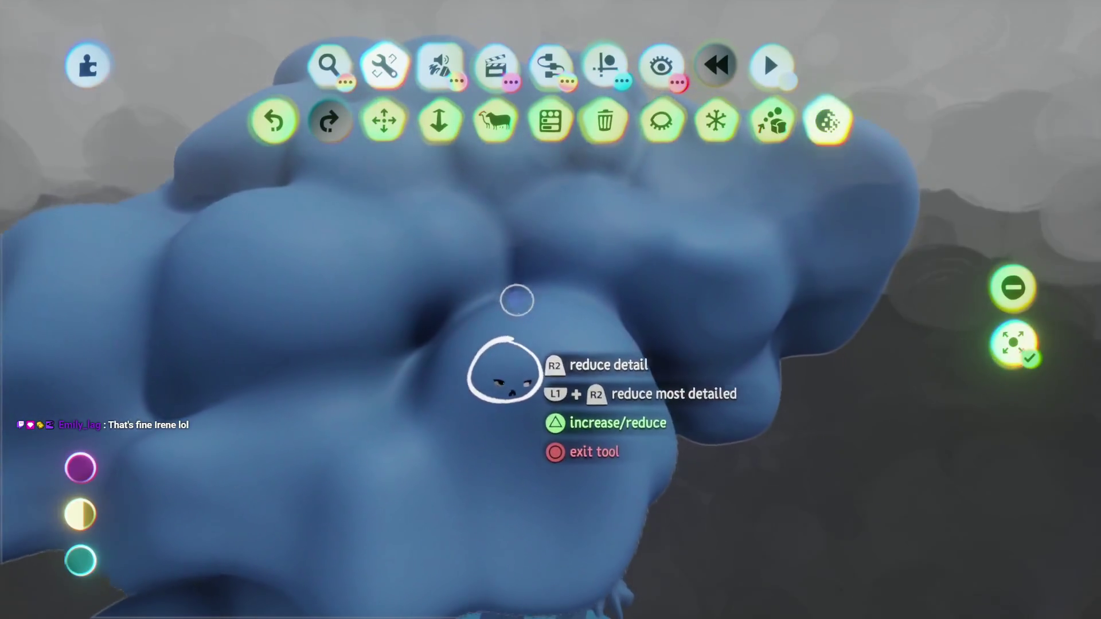
pyautogui.click(504, 395)
pyautogui.scroll(-5, 503, 394)
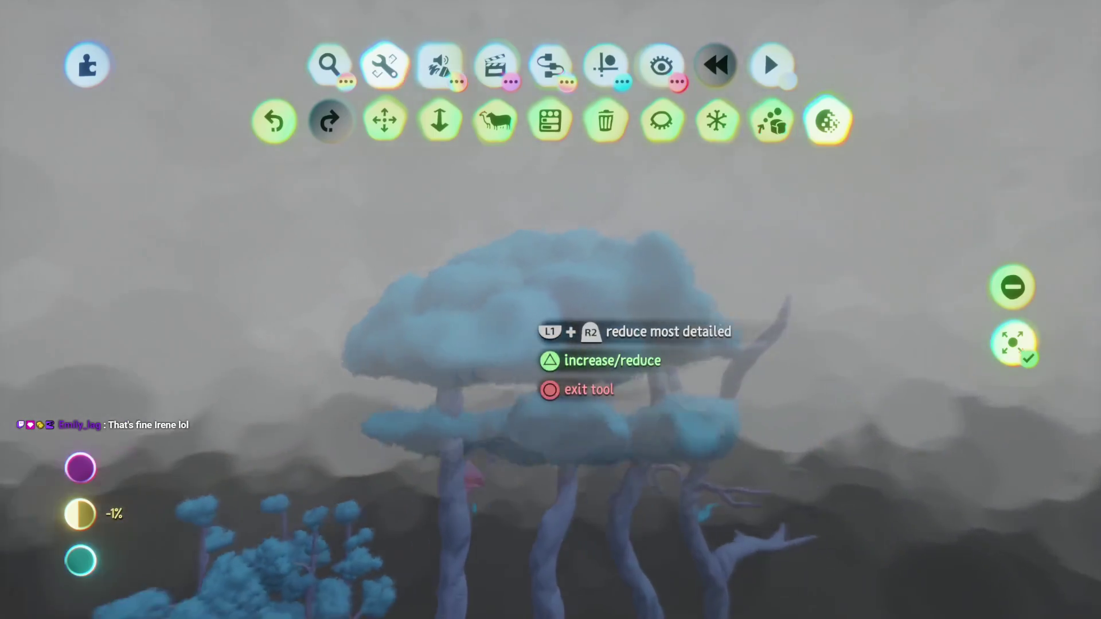
pyautogui.scroll(5, 516, 304)
pyautogui.press('Escape')
pyautogui.scroll(-5, 516, 296)
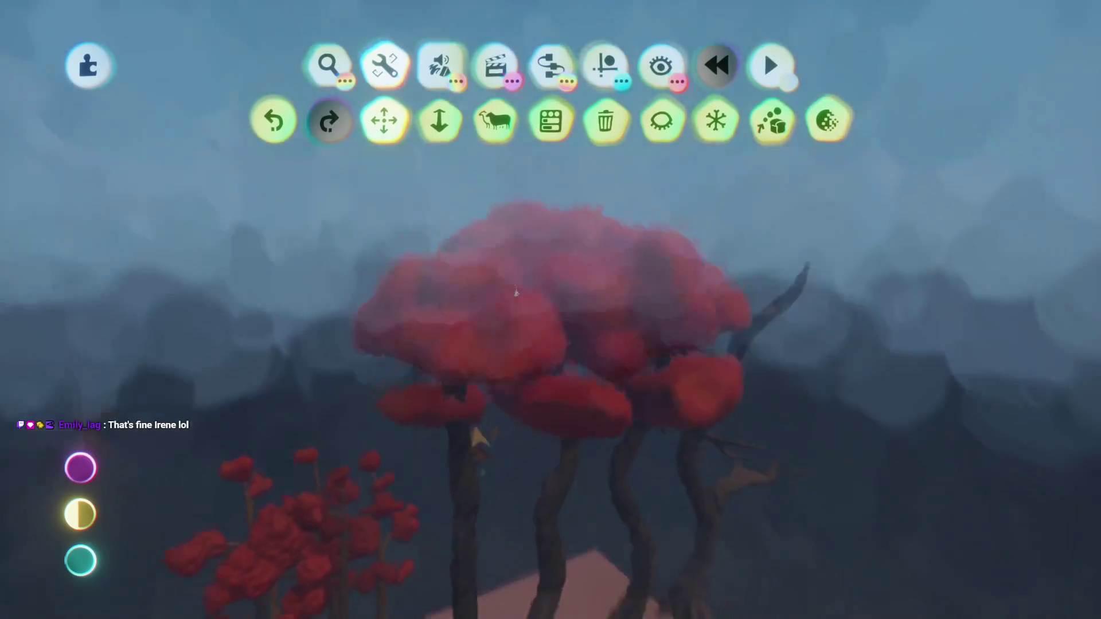
pyautogui.scroll(5, 510, 290)
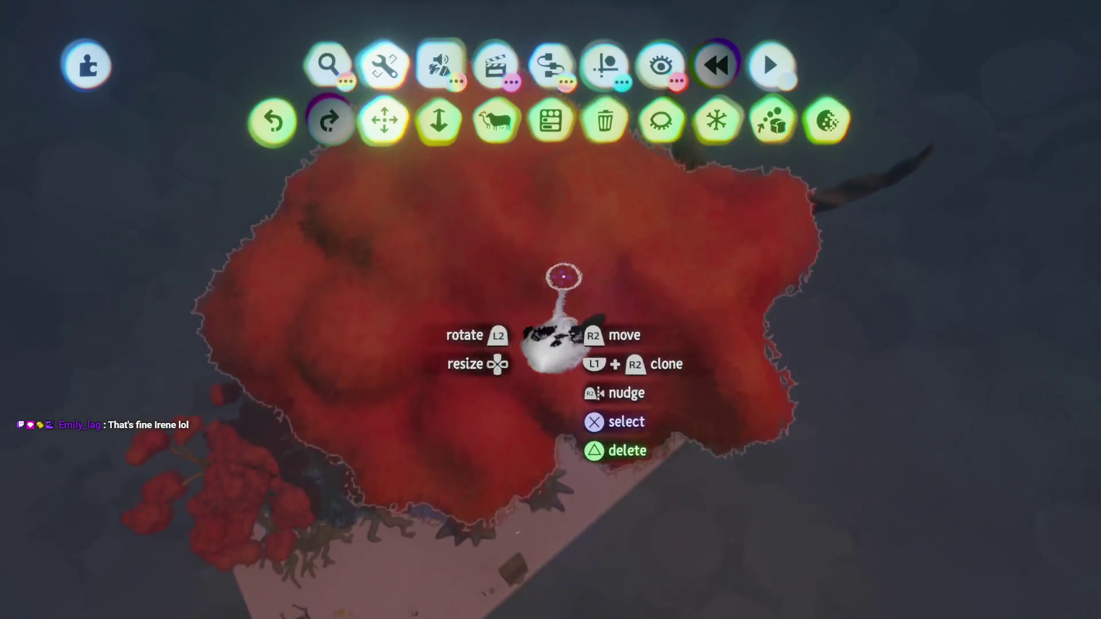
# Reshape the red tree's canopy in sculpt mode into a denser, fluffier foliage mass
pyautogui.doubleClick(565, 320)
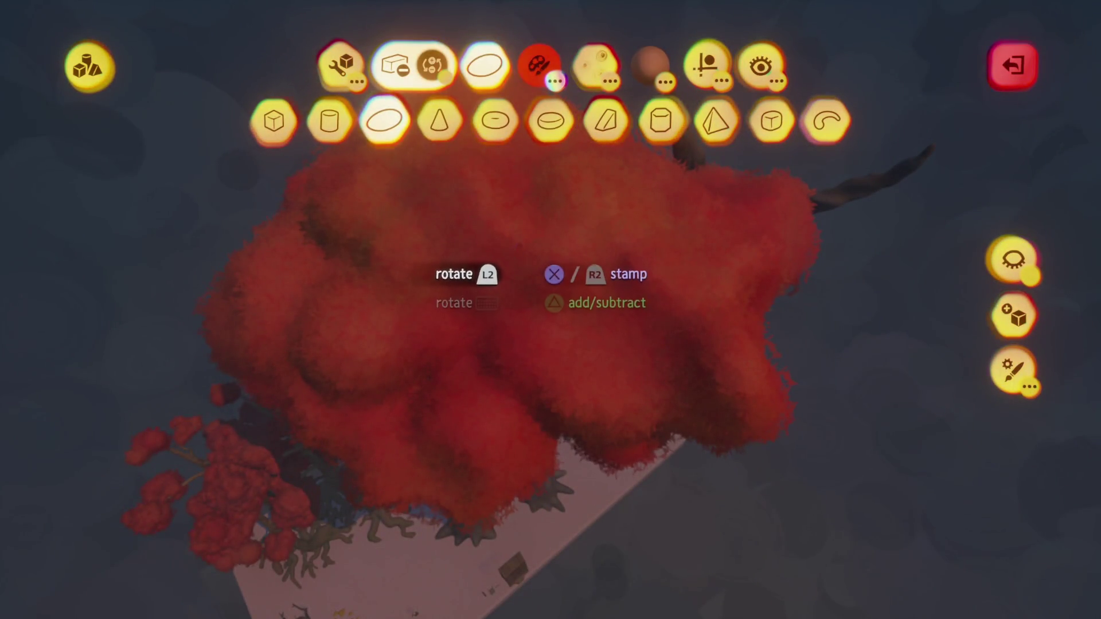
pyautogui.click(508, 265)
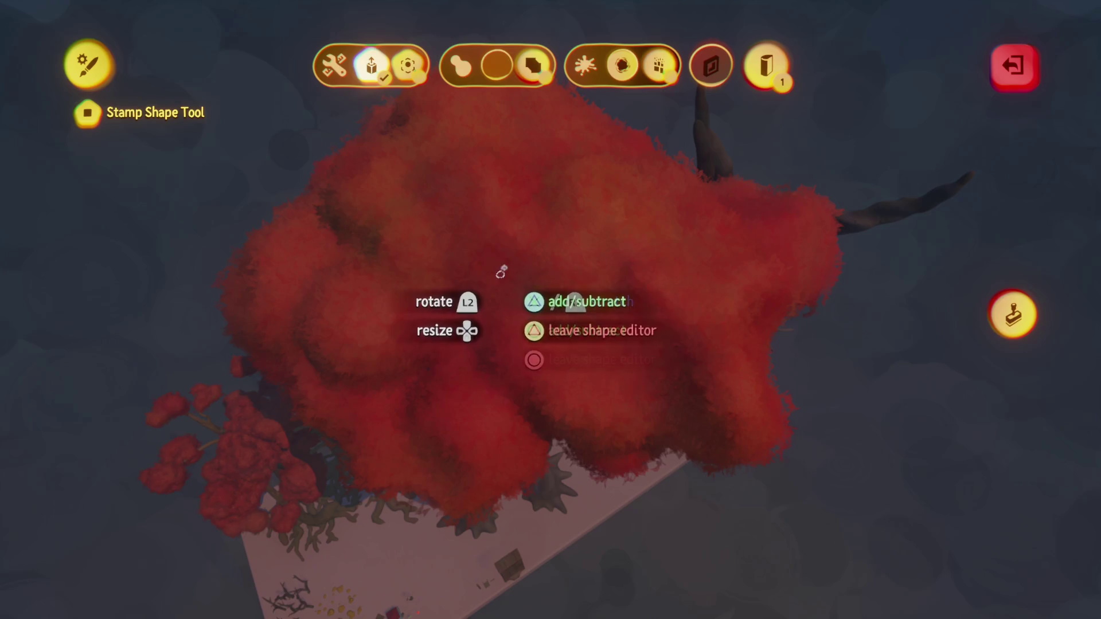
pyautogui.moveTo(501, 149)
pyautogui.mouseDown()
pyautogui.moveTo(500, 183)
pyautogui.moveTo(512, 134)
pyautogui.mouseUp()
pyautogui.press('Escape')
pyautogui.press('Escape')
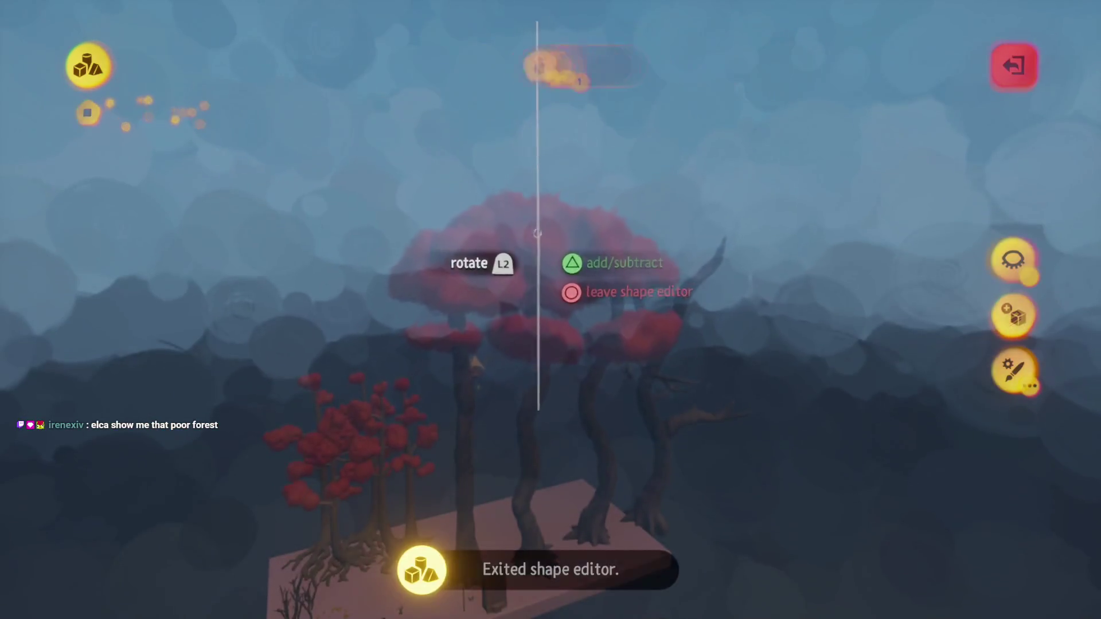
pyautogui.moveTo(527, 183); pyautogui.dragTo(539, 229)
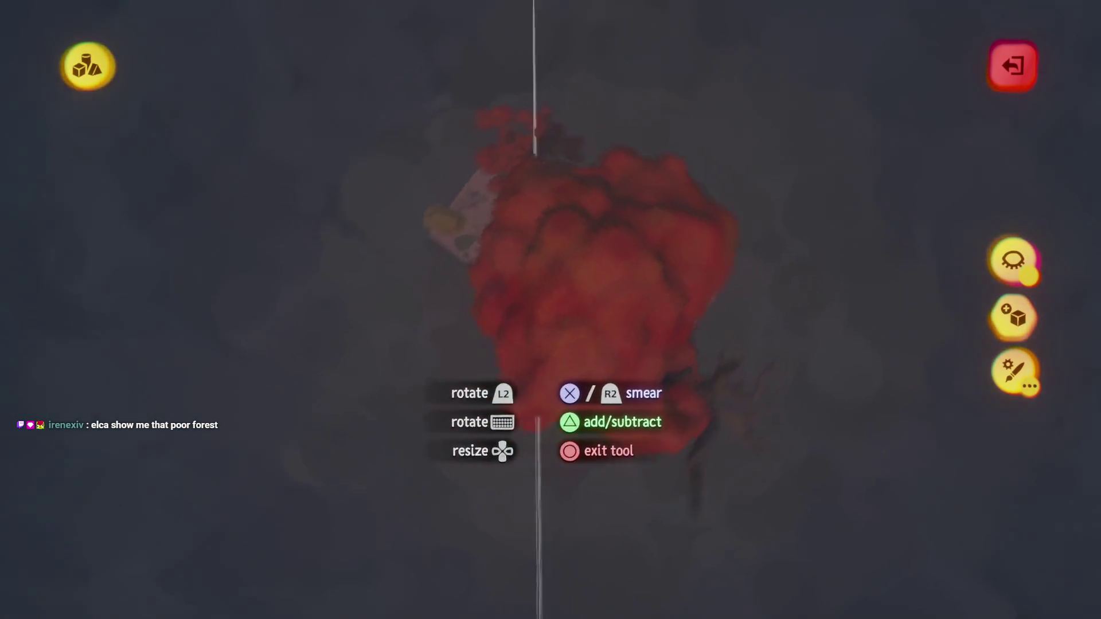
pyautogui.moveTo(567, 373)
pyautogui.mouseDown()
pyautogui.moveTo(573, 560)
pyautogui.moveTo(561, 266)
pyautogui.moveTo(557, 387)
pyautogui.moveTo(474, 398)
pyautogui.moveTo(502, 327)
pyautogui.moveTo(438, 273)
pyautogui.moveTo(453, 286)
pyautogui.mouseUp()
pyautogui.moveTo(403, 259)
pyautogui.mouseDown()
pyautogui.moveTo(319, 339)
pyautogui.moveTo(404, 376)
pyautogui.moveTo(449, 227)
pyautogui.moveTo(519, 457)
pyautogui.moveTo(481, 356)
pyautogui.moveTo(418, 361)
pyautogui.moveTo(453, 350)
pyautogui.moveTo(448, 336)
pyautogui.moveTo(520, 347)
pyautogui.moveTo(414, 345)
pyautogui.moveTo(532, 217)
pyautogui.moveTo(546, 363)
pyautogui.moveTo(459, 261)
pyautogui.moveTo(579, 249)
pyautogui.moveTo(562, 323)
pyautogui.mouseUp()
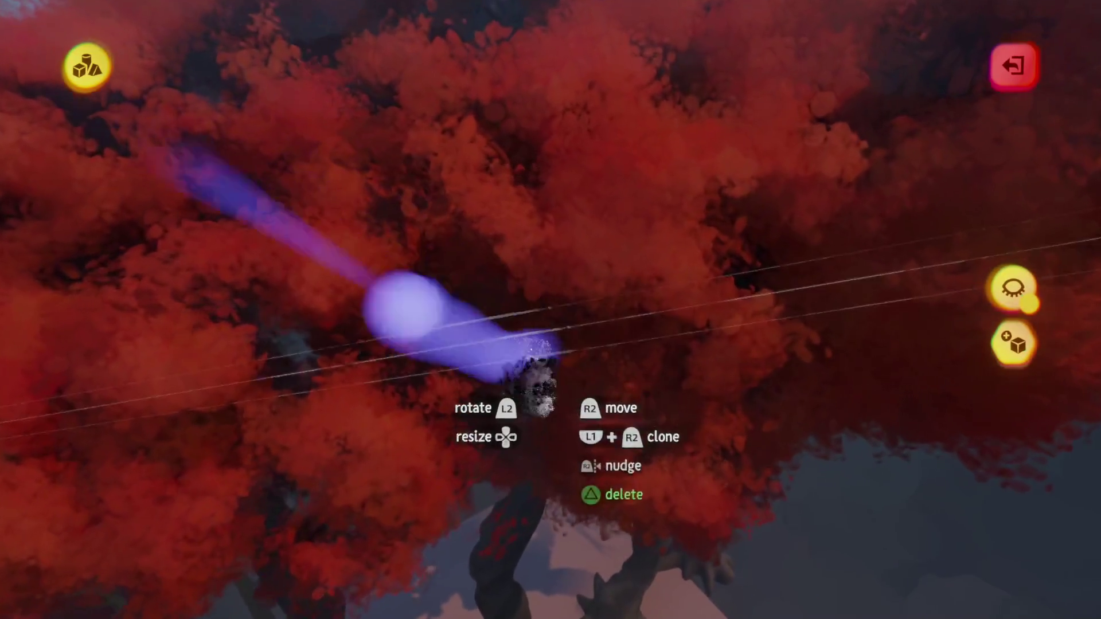
pyautogui.press('Escape')
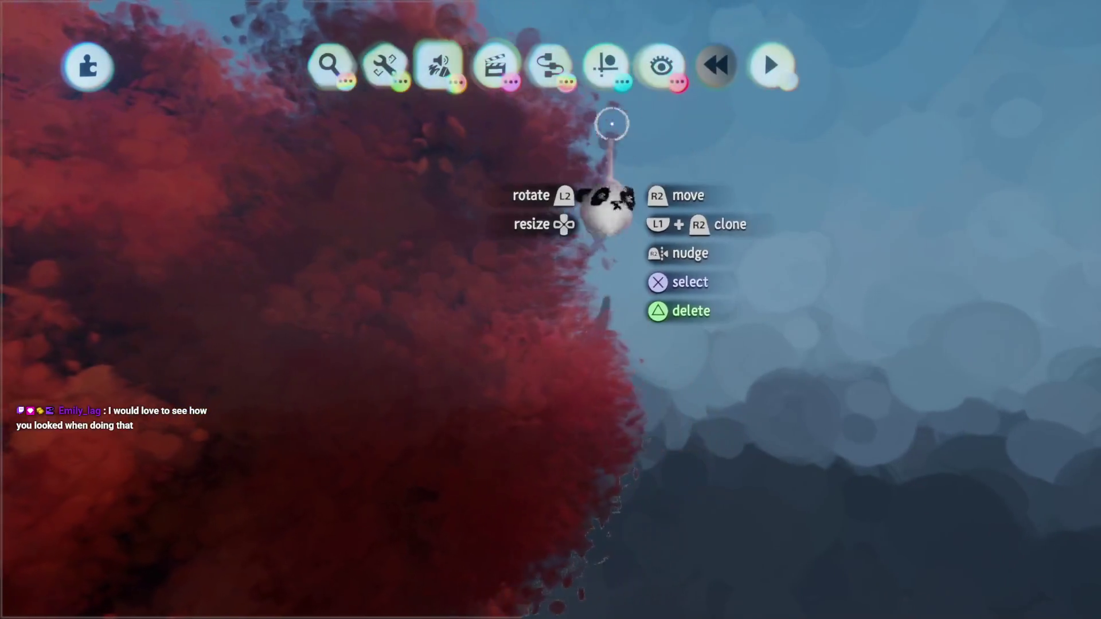
# Set the canopy's outer properties to 0% tint, 83% roughness and -13% Waxyness/Metalness
pyautogui.click(599, 64)
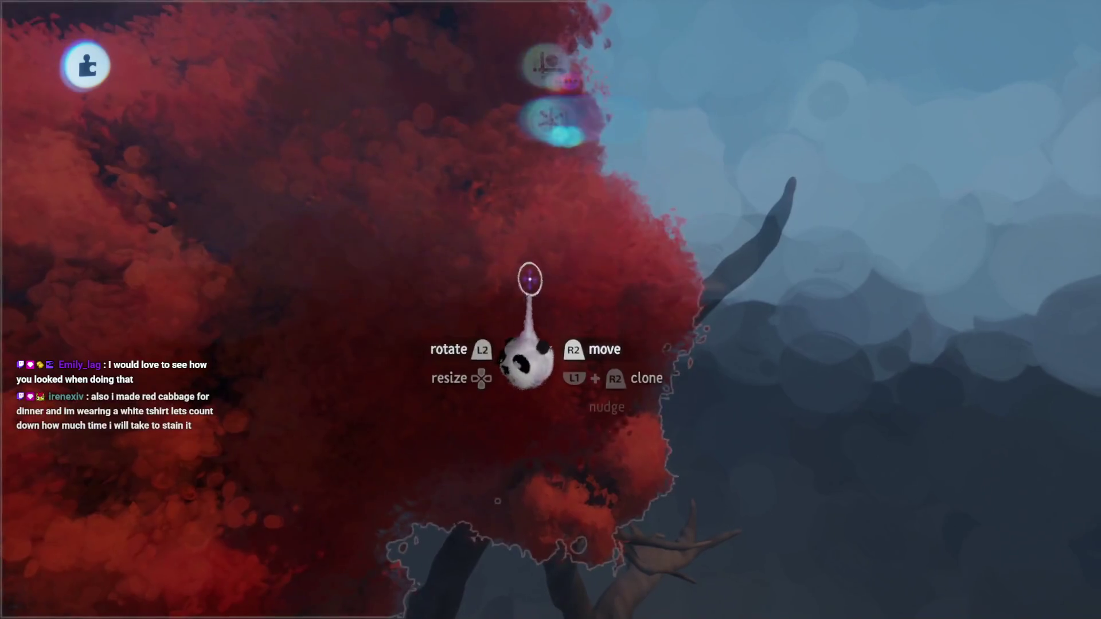
pyautogui.click(552, 417)
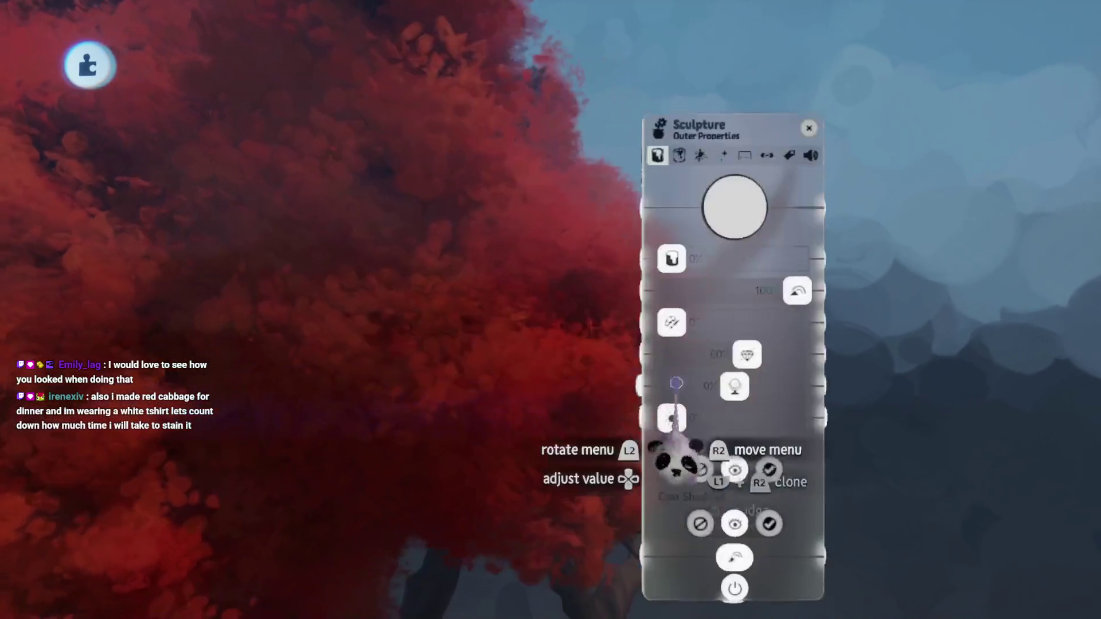
pyautogui.click(691, 258)
pyautogui.press('Escape')
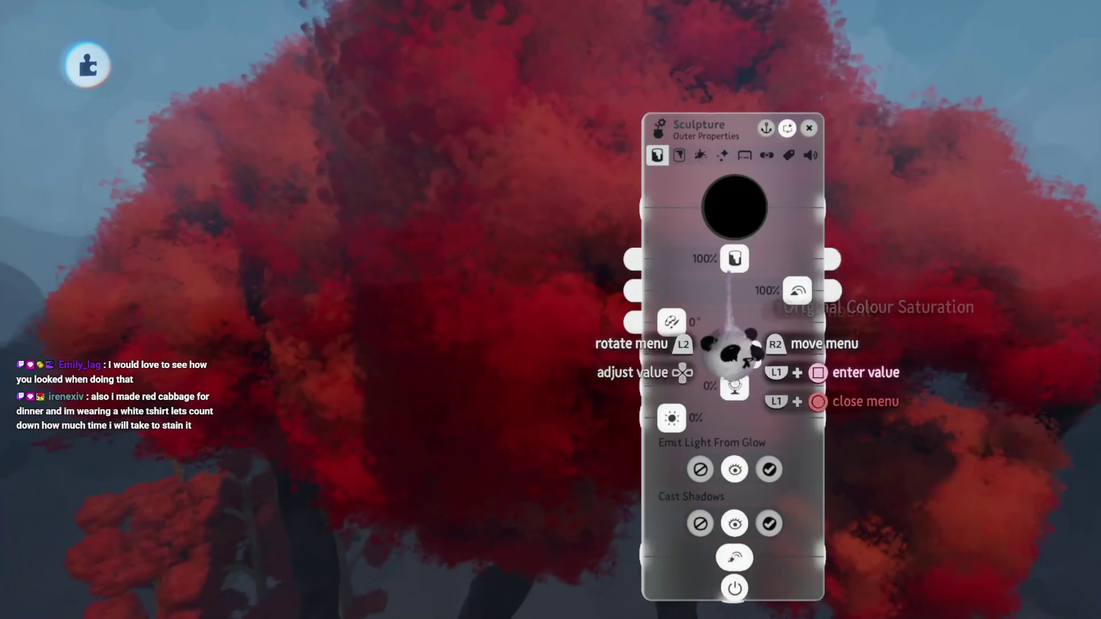
pyautogui.moveTo(745, 258); pyautogui.dragTo(792, 259)
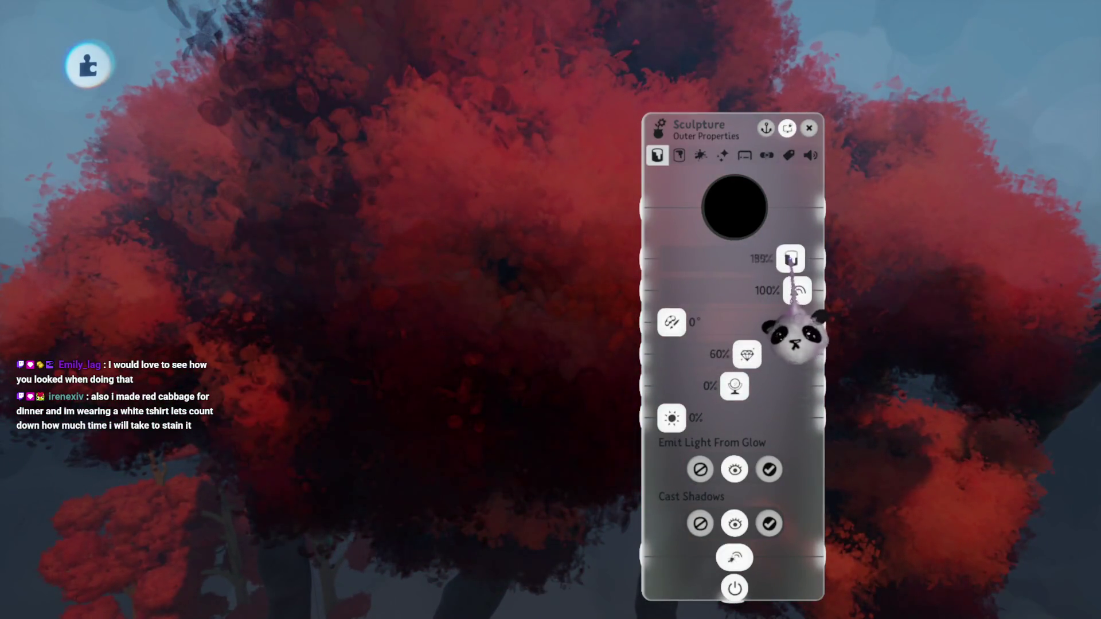
pyautogui.hotkey('ctrl', 'z')
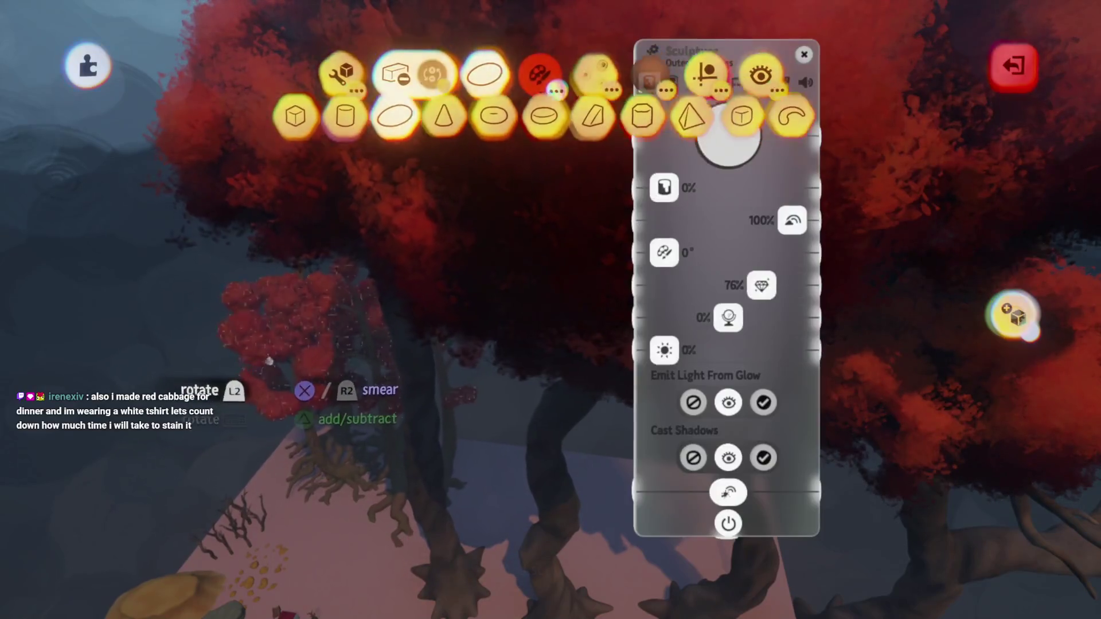
pyautogui.press('Escape')
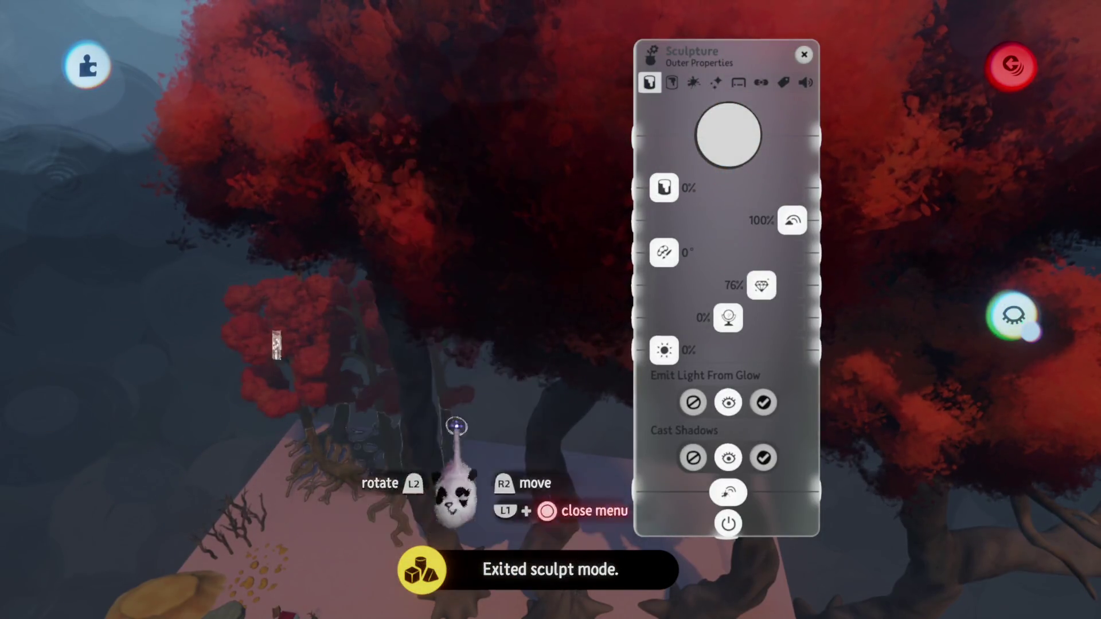
pyautogui.press('Escape')
pyautogui.press('Escape')
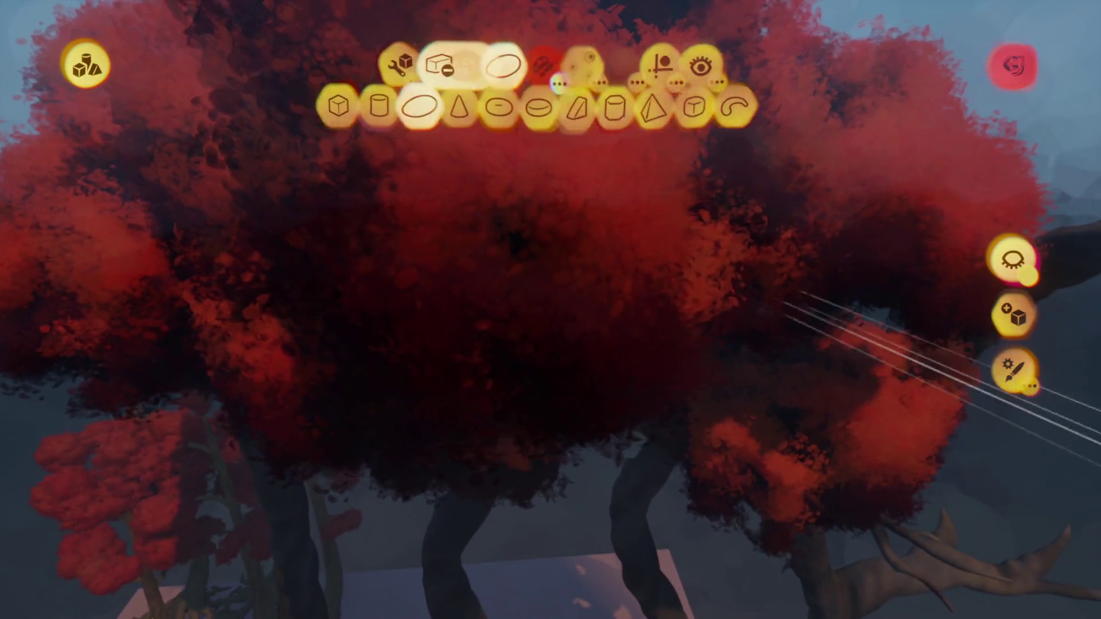
pyautogui.press('t')
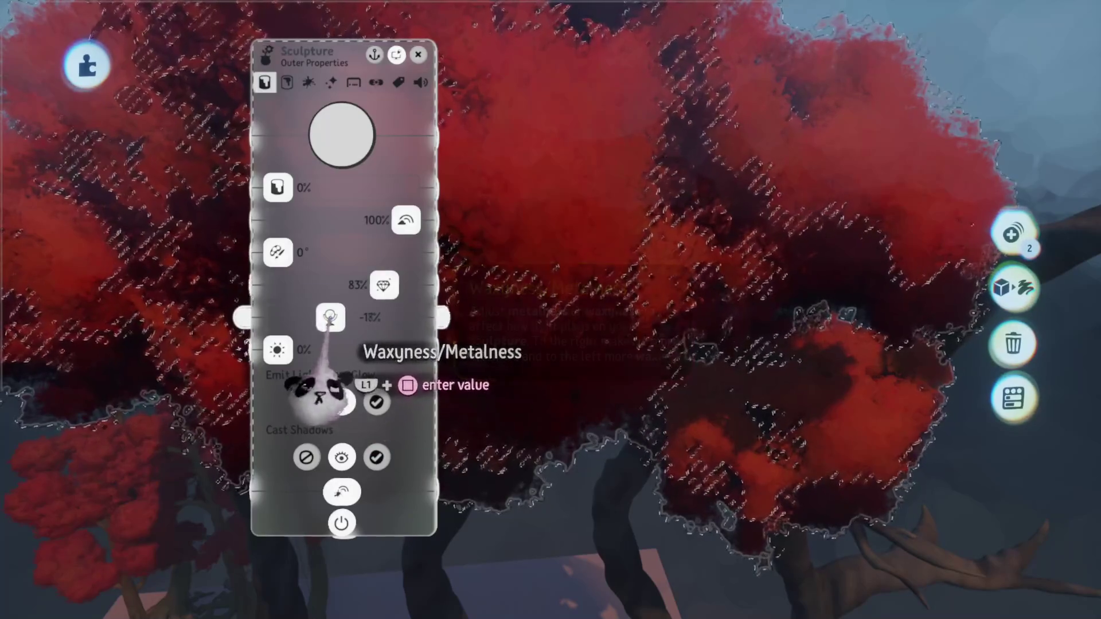
pyautogui.press('Escape')
pyautogui.press('Escape')
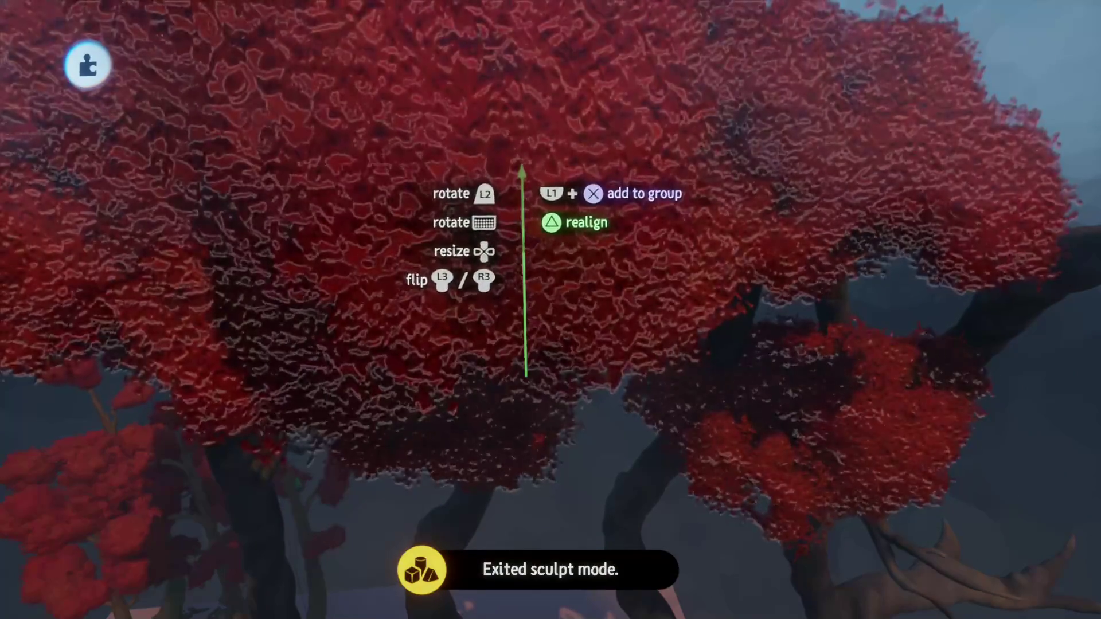
pyautogui.scroll(-5, 523, 226)
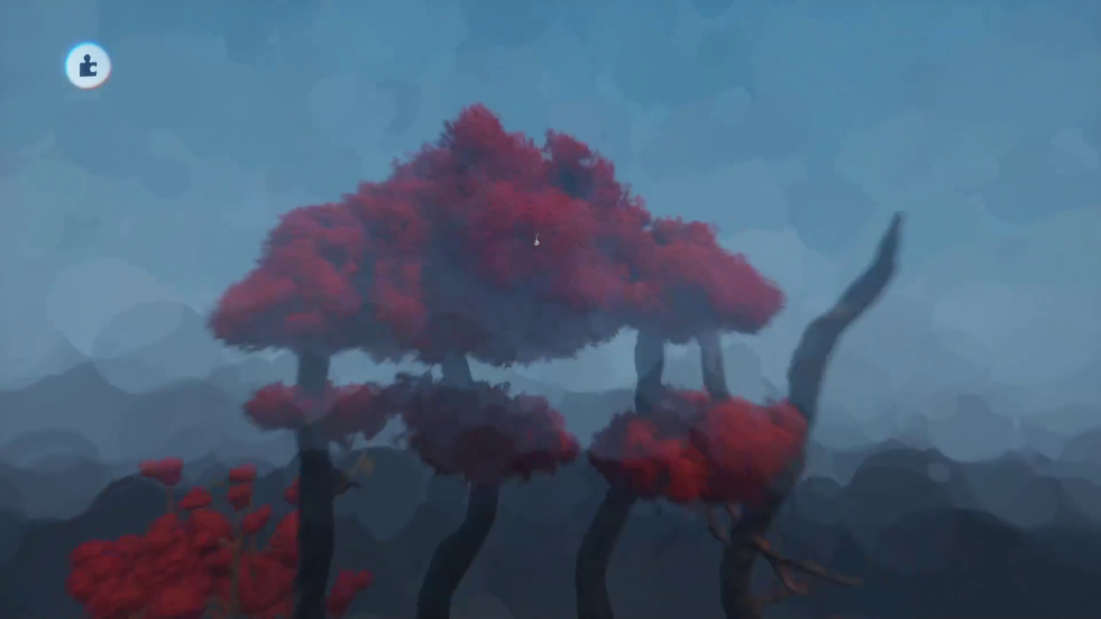
# Select the red tree canopy and rename it Leaves in its properties
pyautogui.scroll(5, 537, 242)
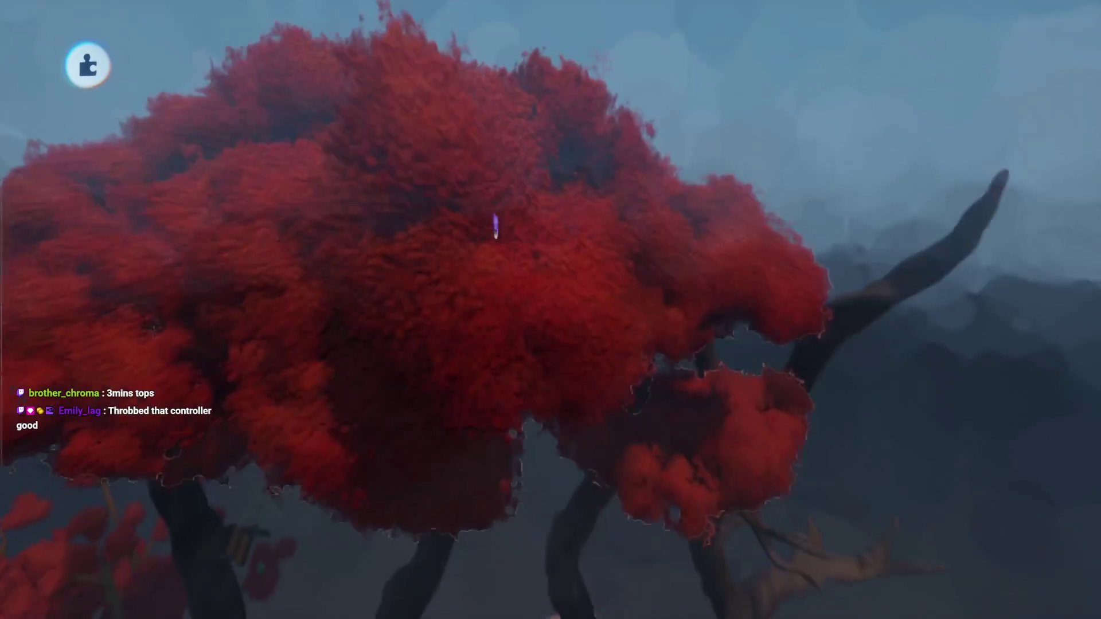
pyautogui.click(545, 263)
pyautogui.click(546, 263)
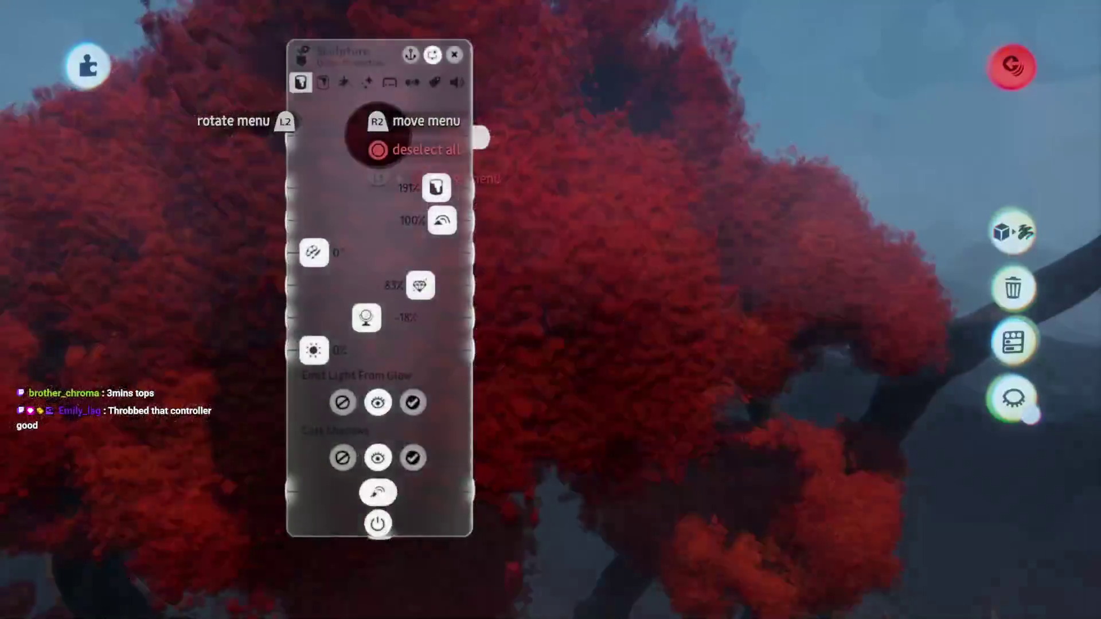
pyautogui.click(344, 54)
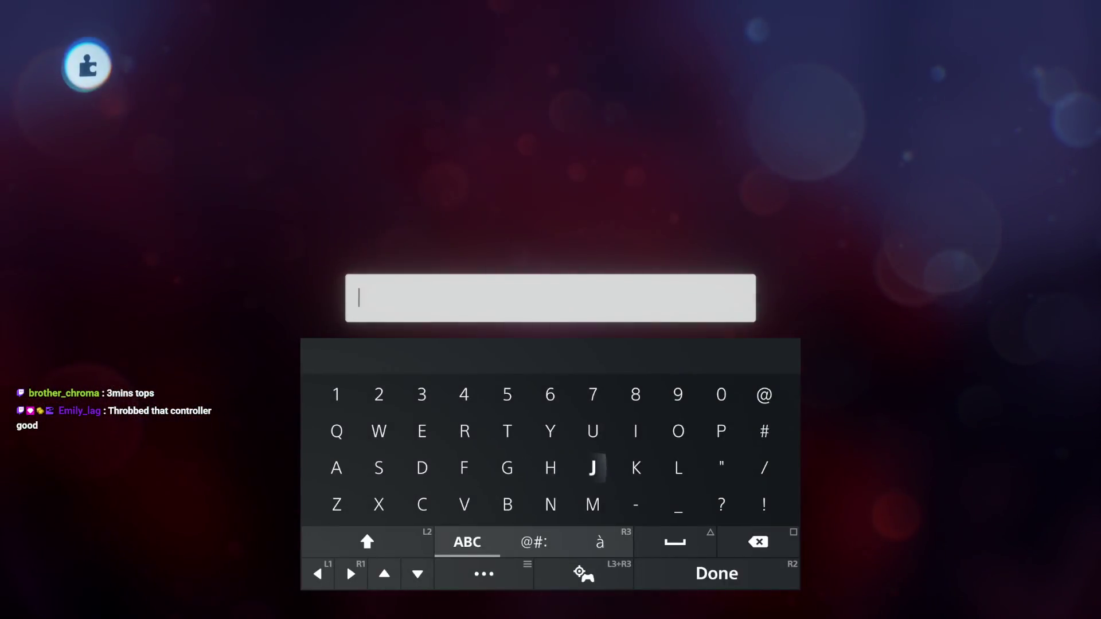
pyautogui.write('Leav')
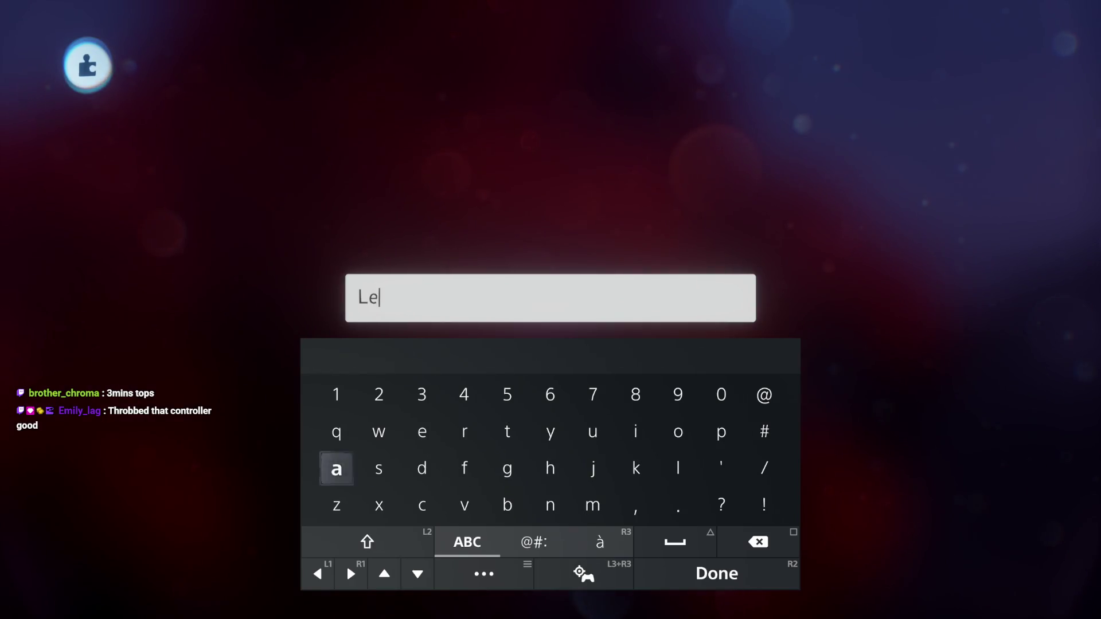
pyautogui.write('es')
pyautogui.press('Return')
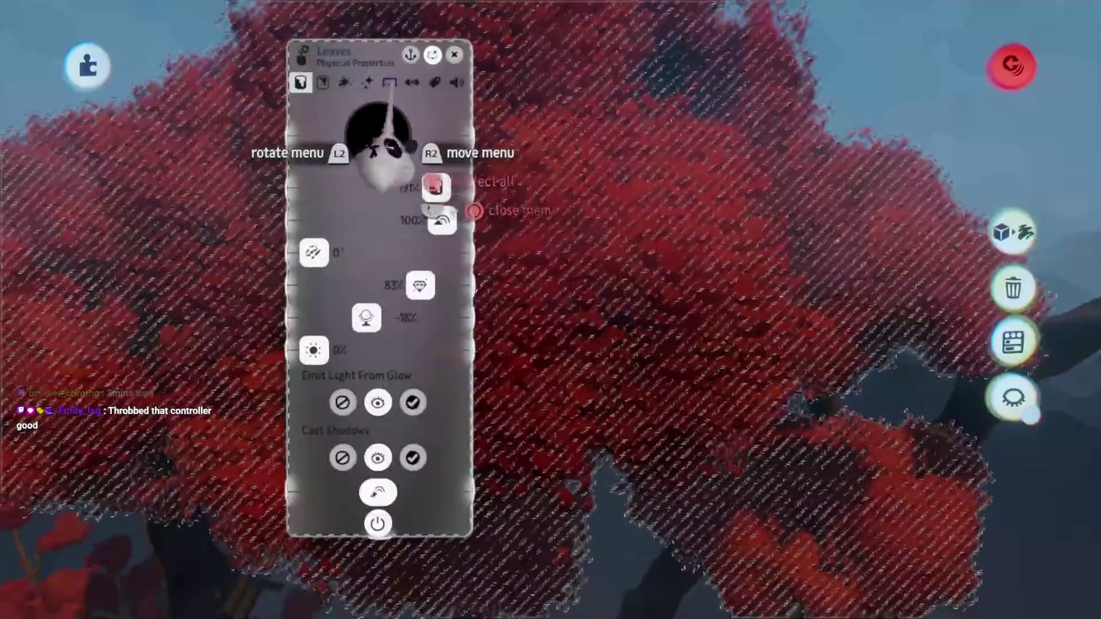
pyautogui.click(389, 82)
pyautogui.press('Escape')
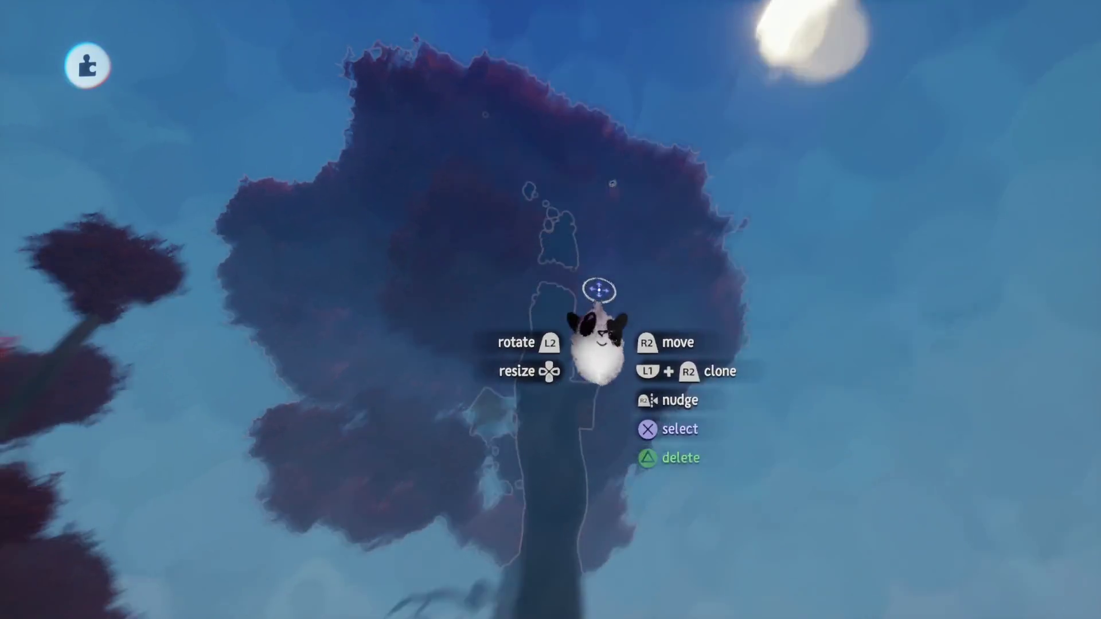
# Rename the red foliage group to Leaves
pyautogui.click(600, 290)
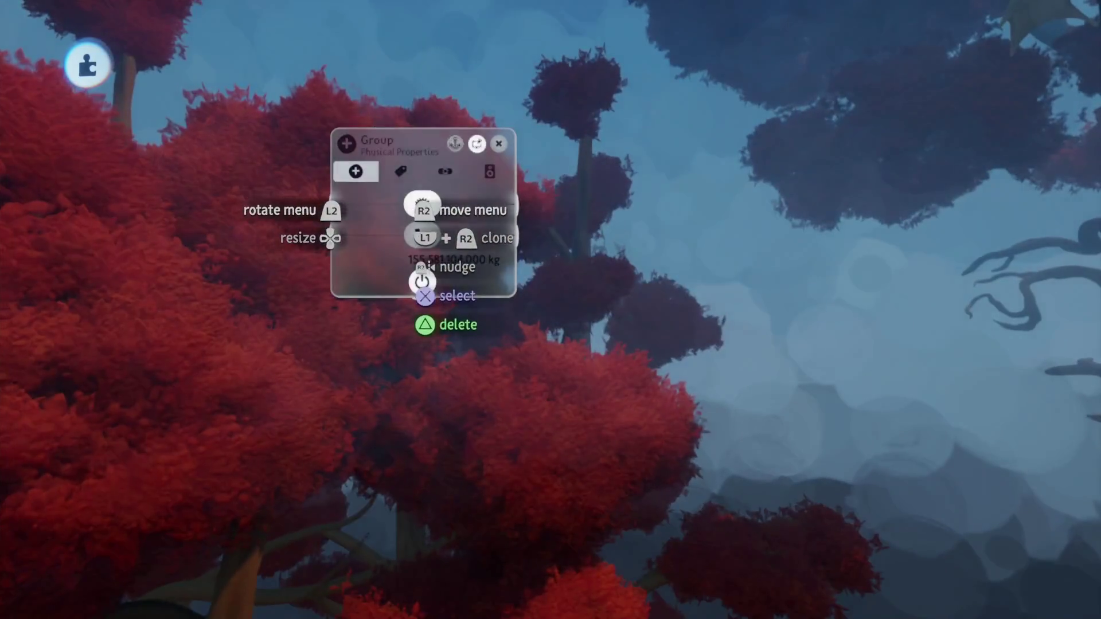
pyautogui.write('L')
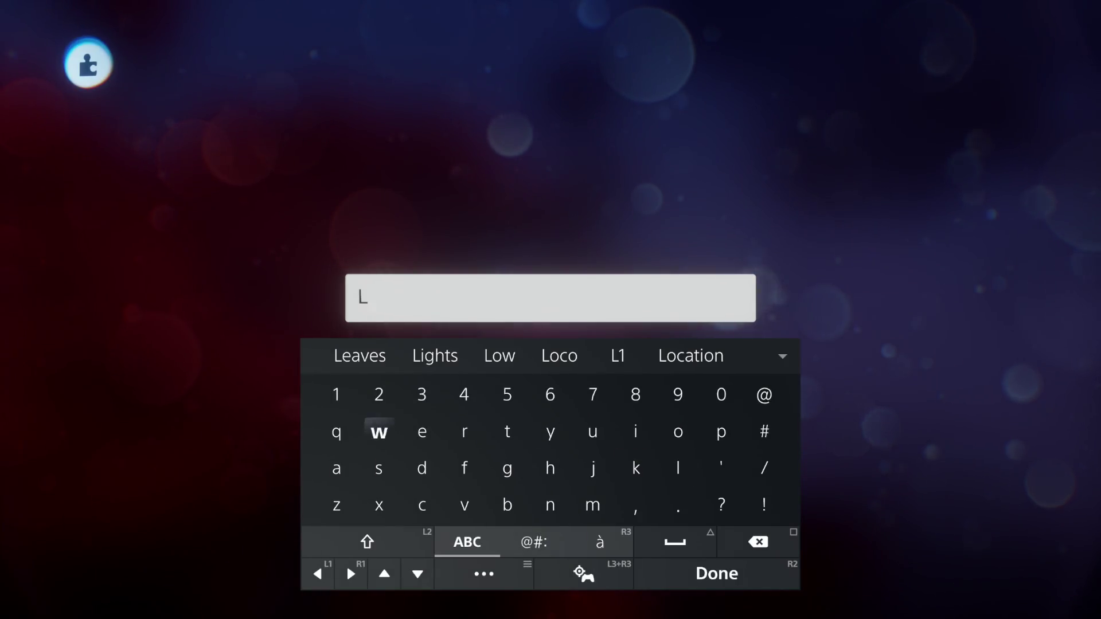
pyautogui.write('eaves')
pyautogui.press('Return')
pyautogui.press('Escape')
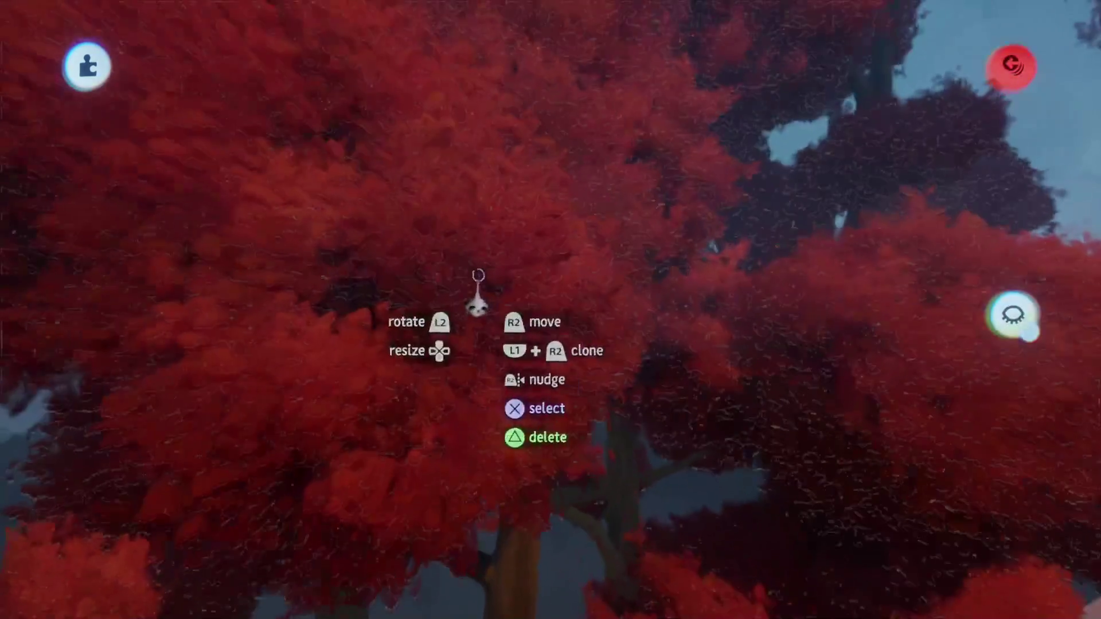
# Select the foliage sculpture and name it Leaves as well
pyautogui.click(479, 281)
pyautogui.press('t')
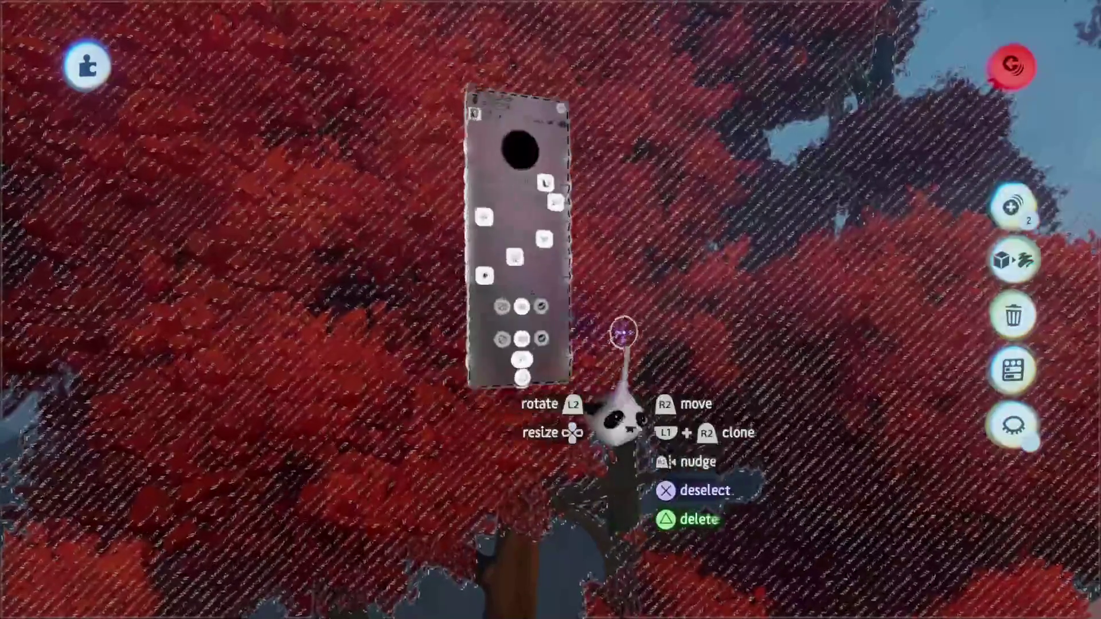
pyautogui.write('L')
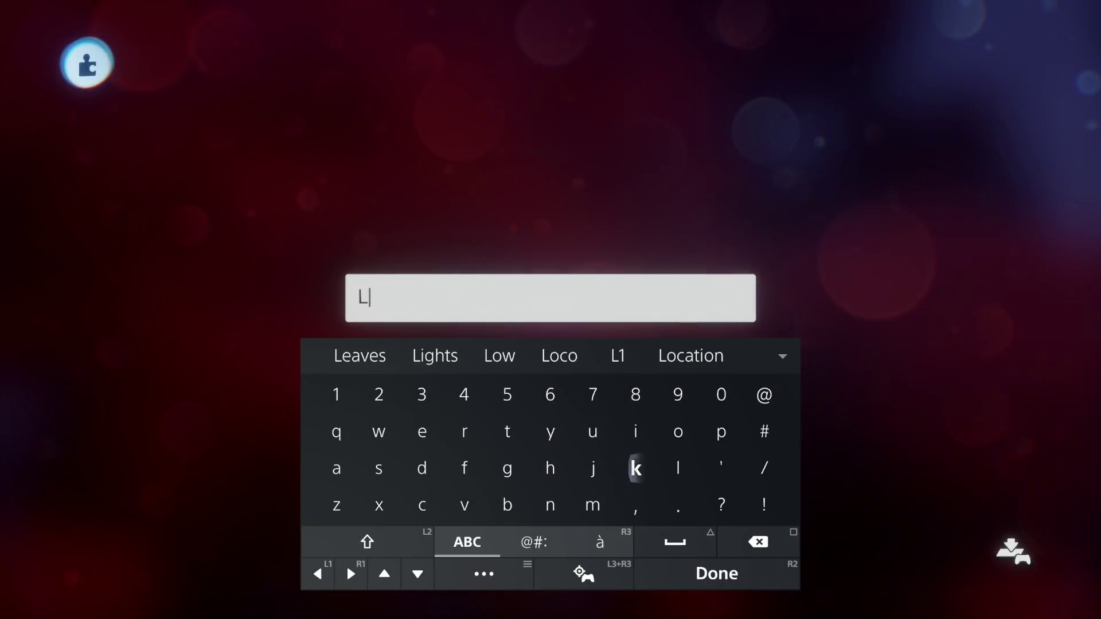
pyautogui.write('eaves')
pyautogui.press('Return')
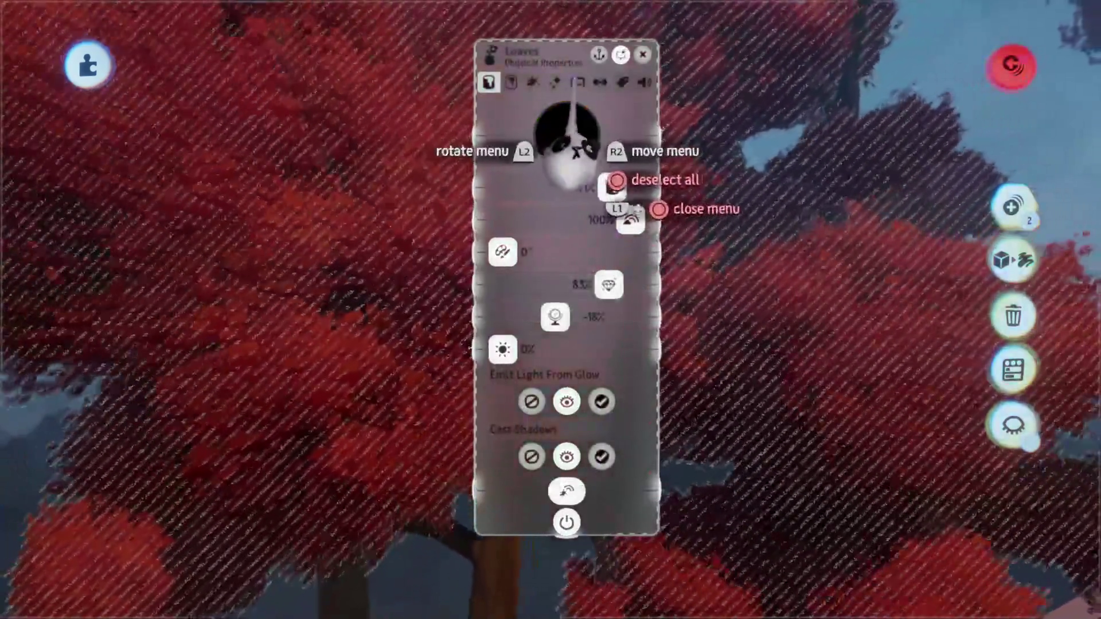
pyautogui.click(575, 82)
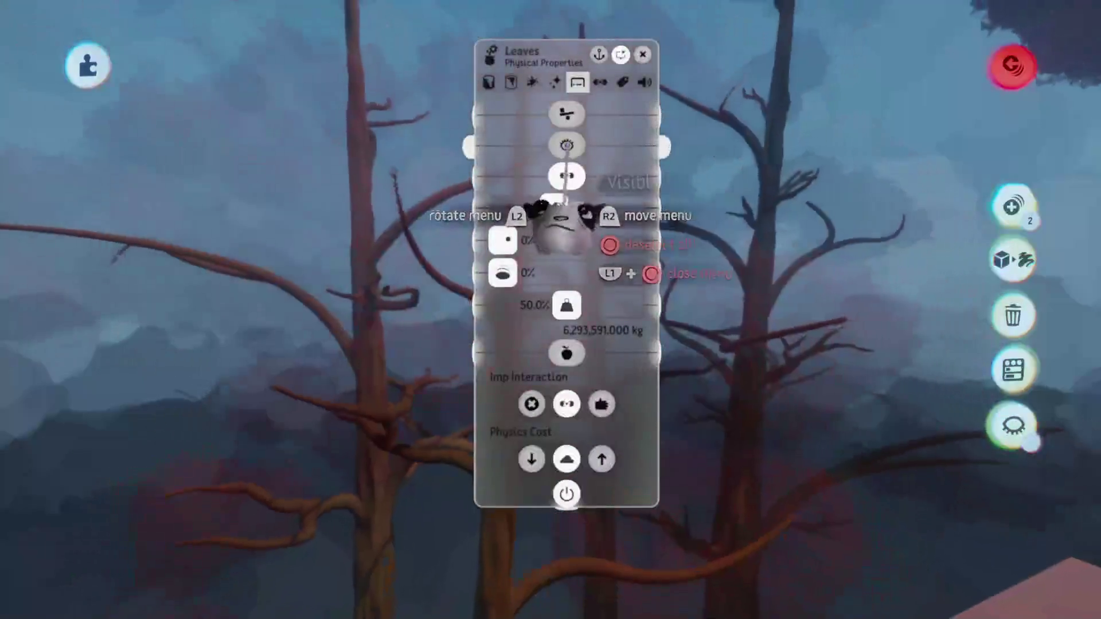
pyautogui.press('Escape')
# Bring up the Save Version screen for Jet's Forest Assets
pyautogui.scroll(-10, 495, 279)
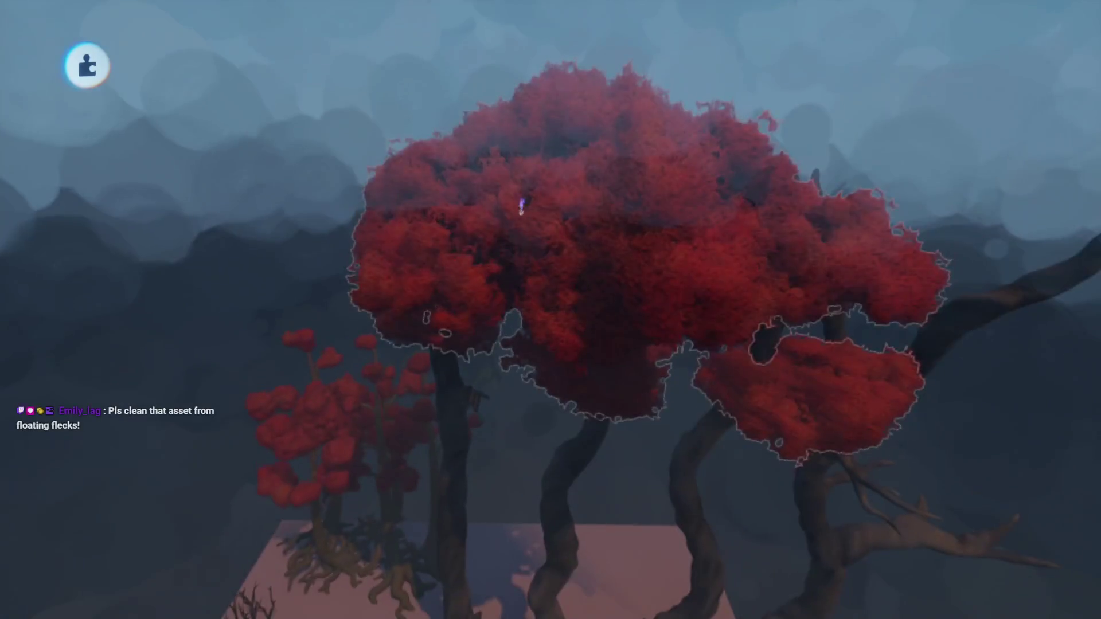
pyautogui.press('Escape')
pyautogui.click(702, 433)
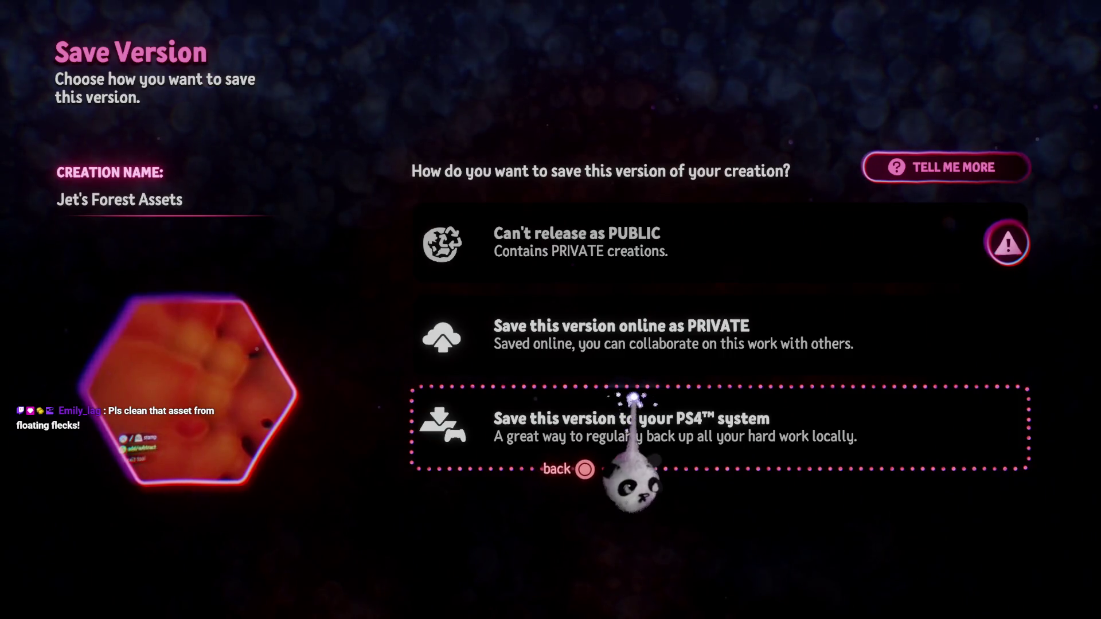
# Save Jet's Forest Assets online as PRIVATE, exit, and start editing Treetop Hideout
pyautogui.click(780, 346)
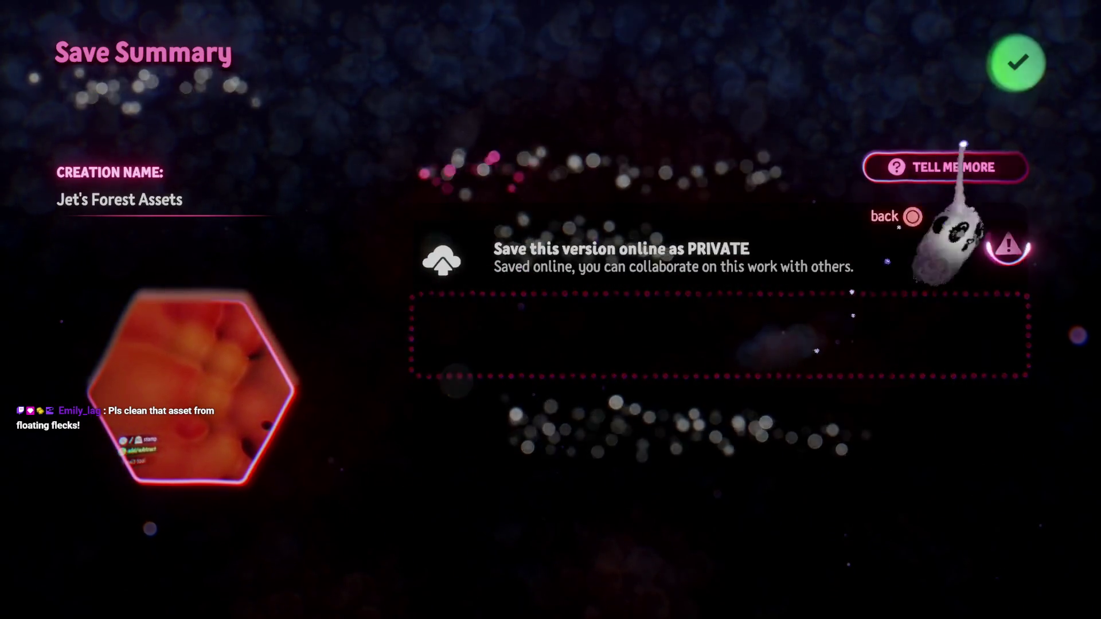
pyautogui.click(1015, 65)
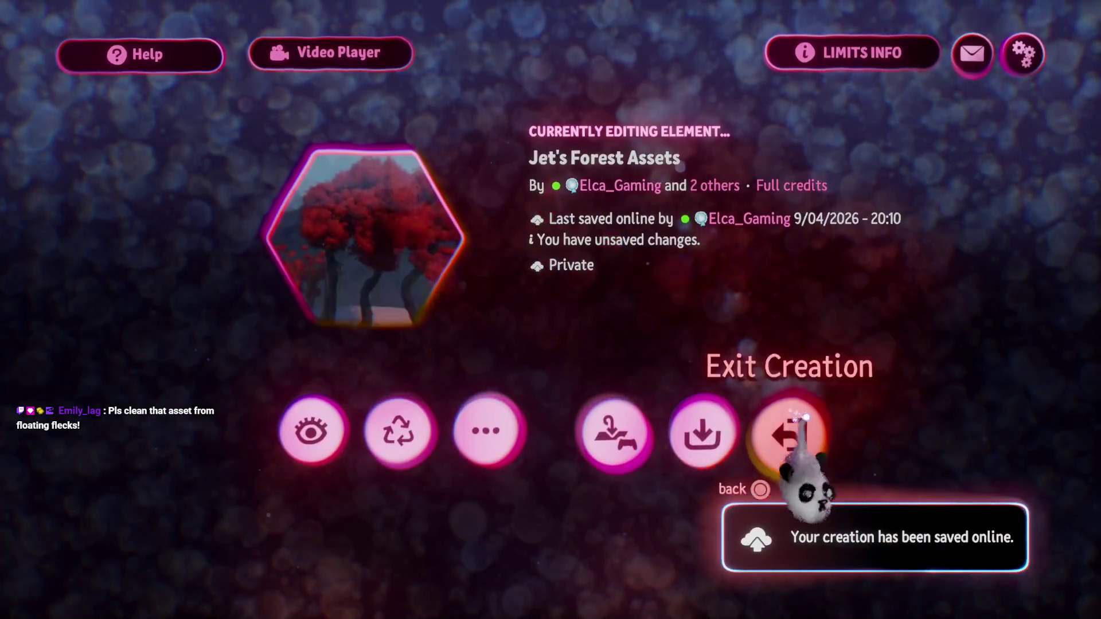
pyautogui.click(755, 417)
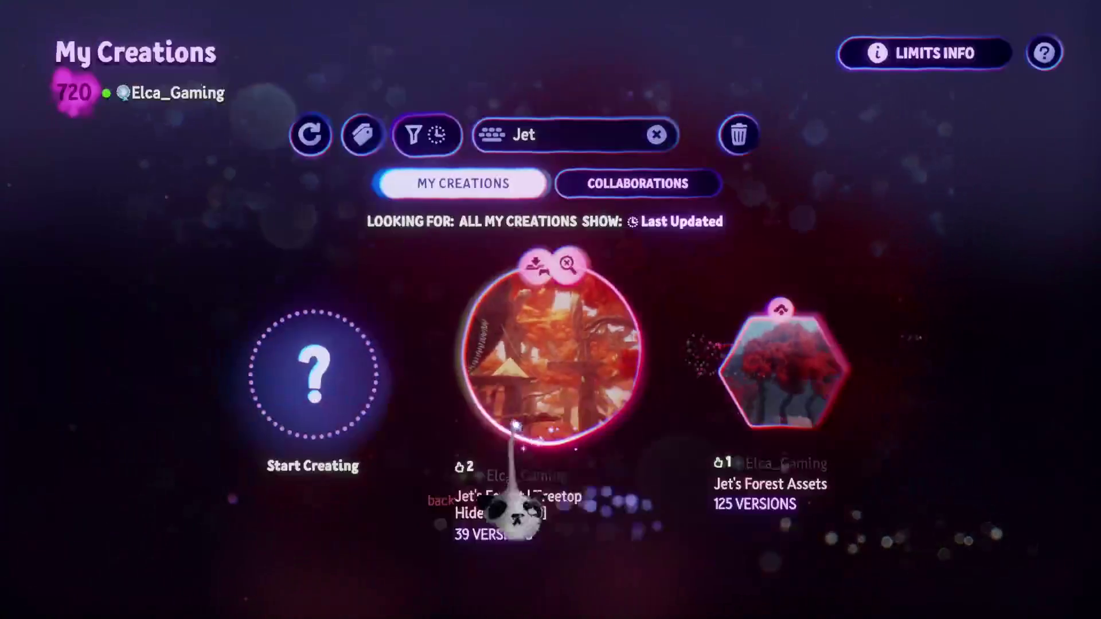
pyautogui.click(516, 426)
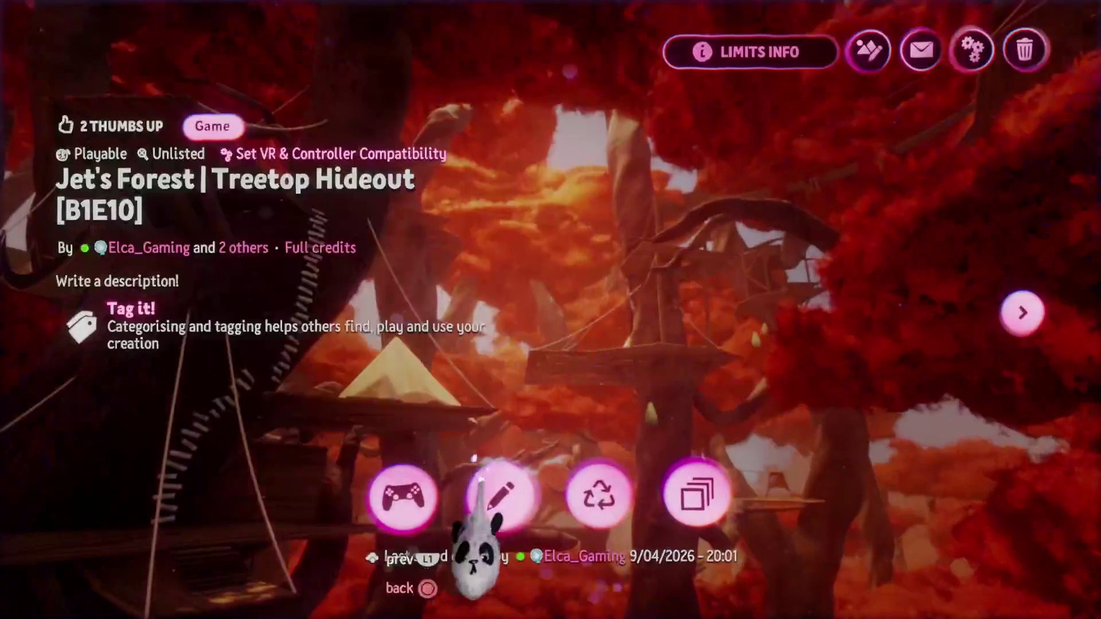
pyautogui.click(499, 496)
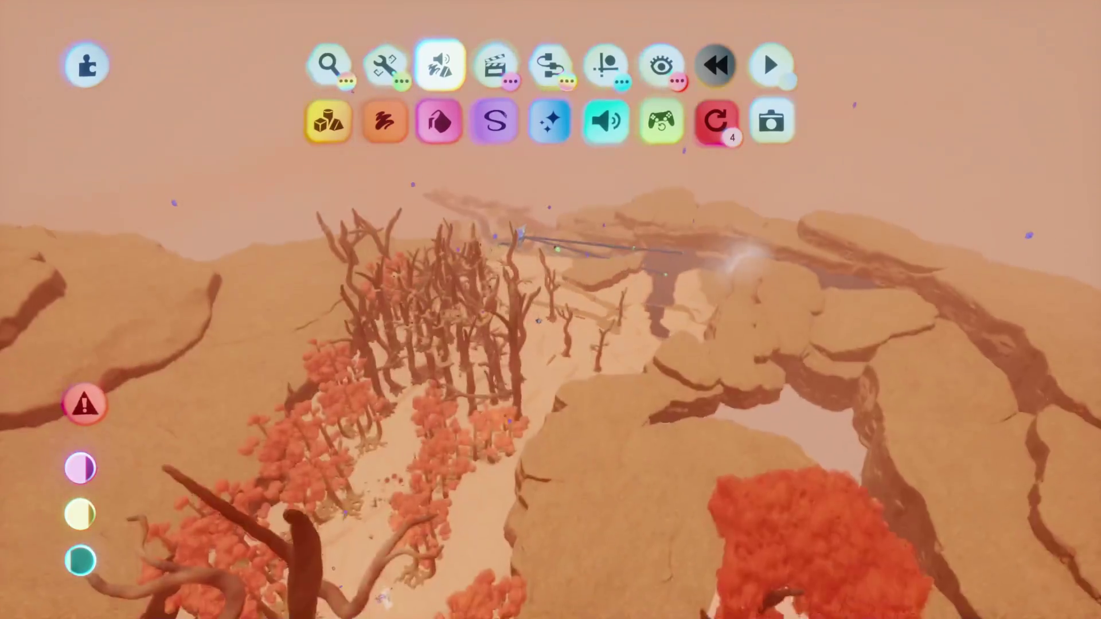
# Preview the desert grove of red-canopied trees without toolbars, then bring up the scene menu
pyautogui.click(771, 64)
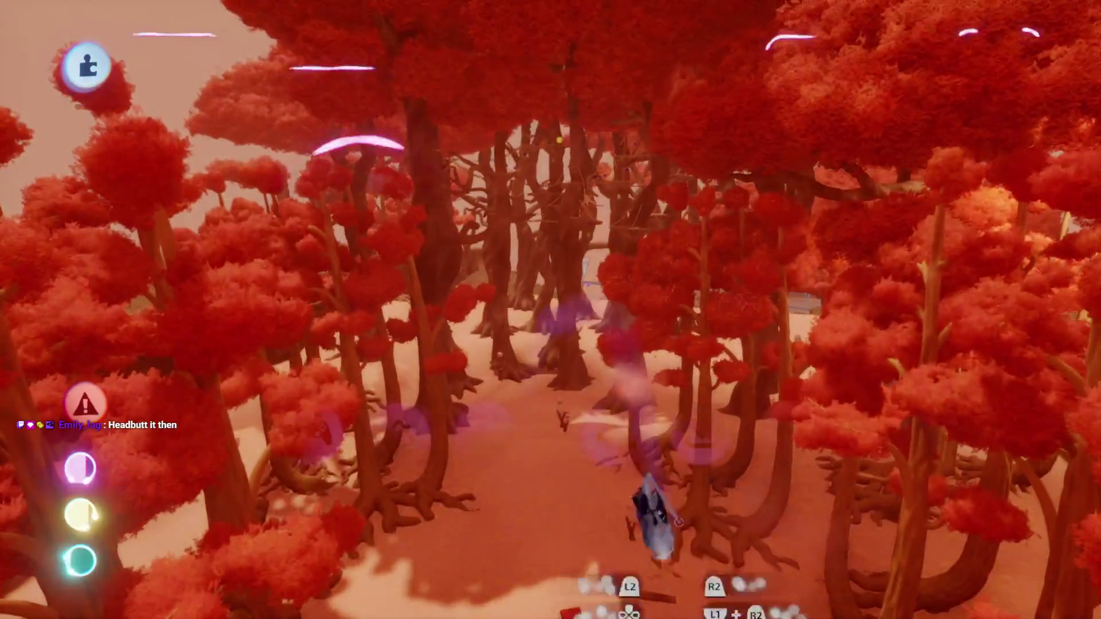
pyautogui.press('Escape')
# Save the Treetop Hideout level online as a private version
pyautogui.click(706, 468)
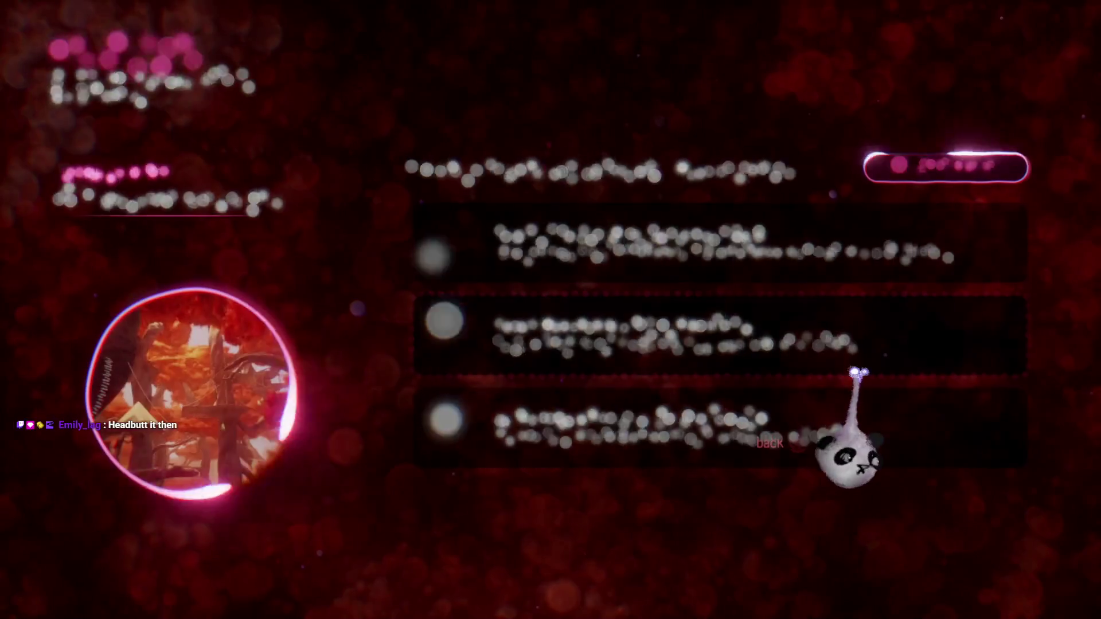
pyautogui.click(865, 344)
pyautogui.click(1020, 63)
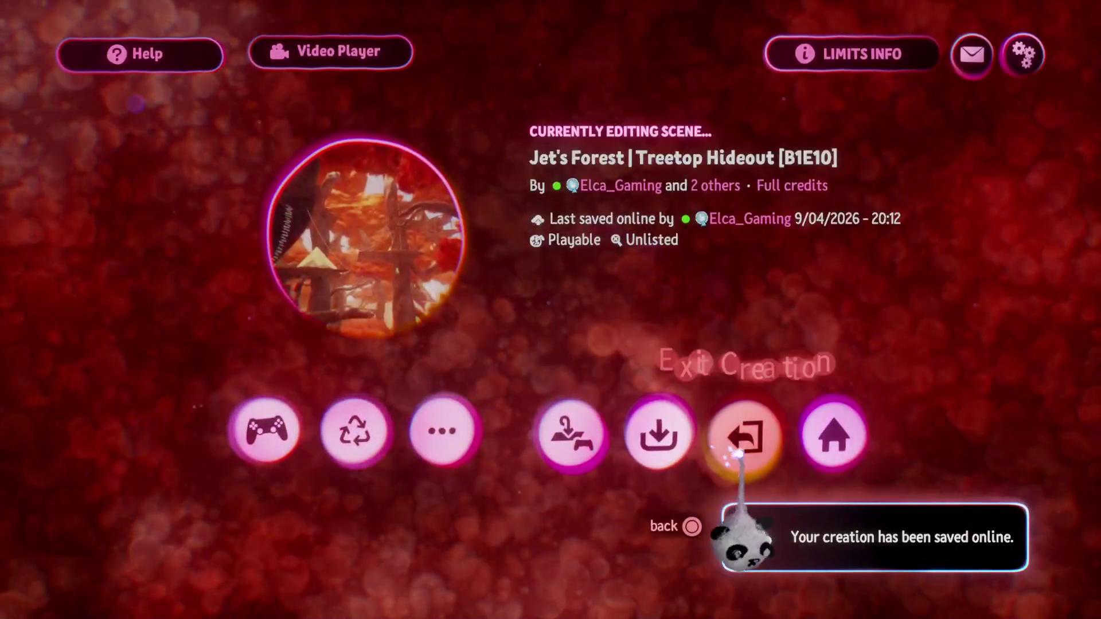
# Leave the level and open Jet's Forest Assets for editing
pyautogui.click(657, 436)
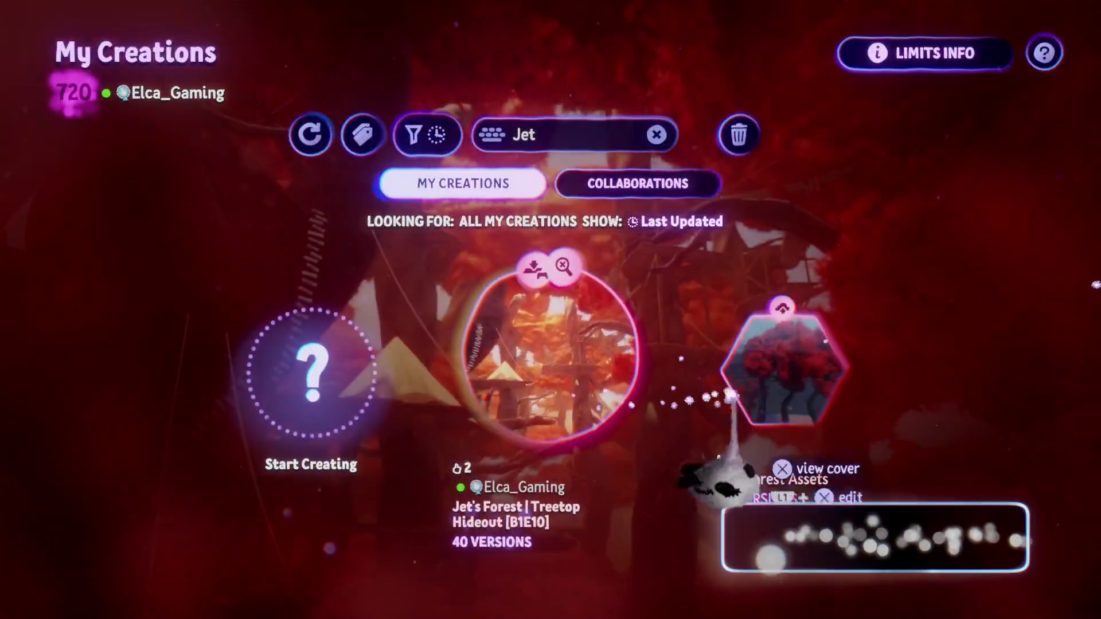
pyautogui.click(752, 396)
pyautogui.click(511, 493)
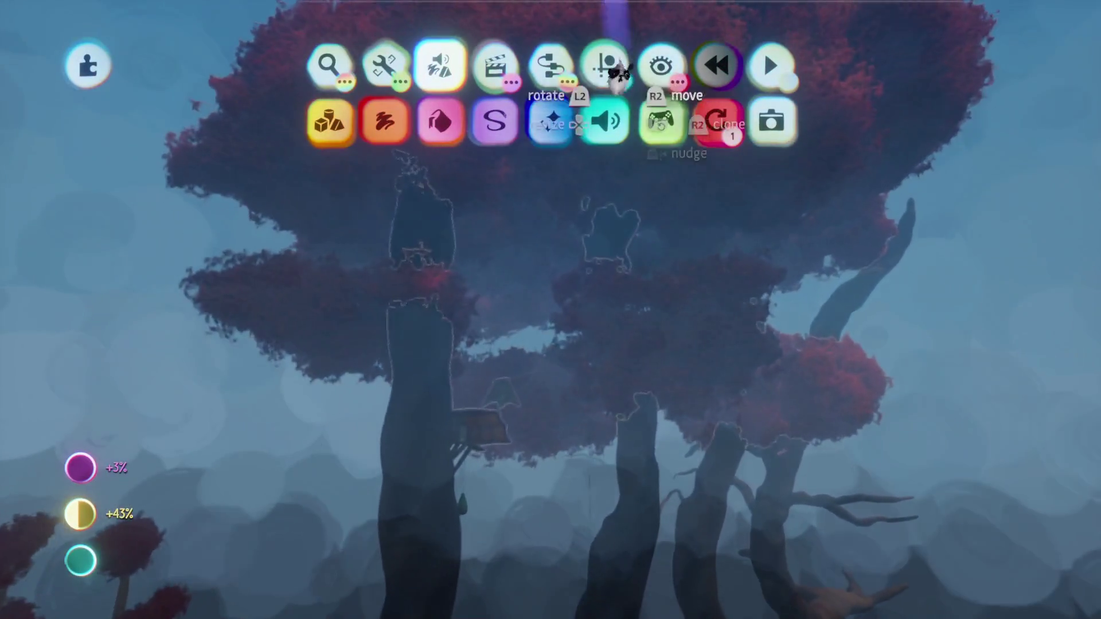
# Clone the red leaf canopy with live-clone enabled and drag the copy away from the tree
pyautogui.click(604, 65)
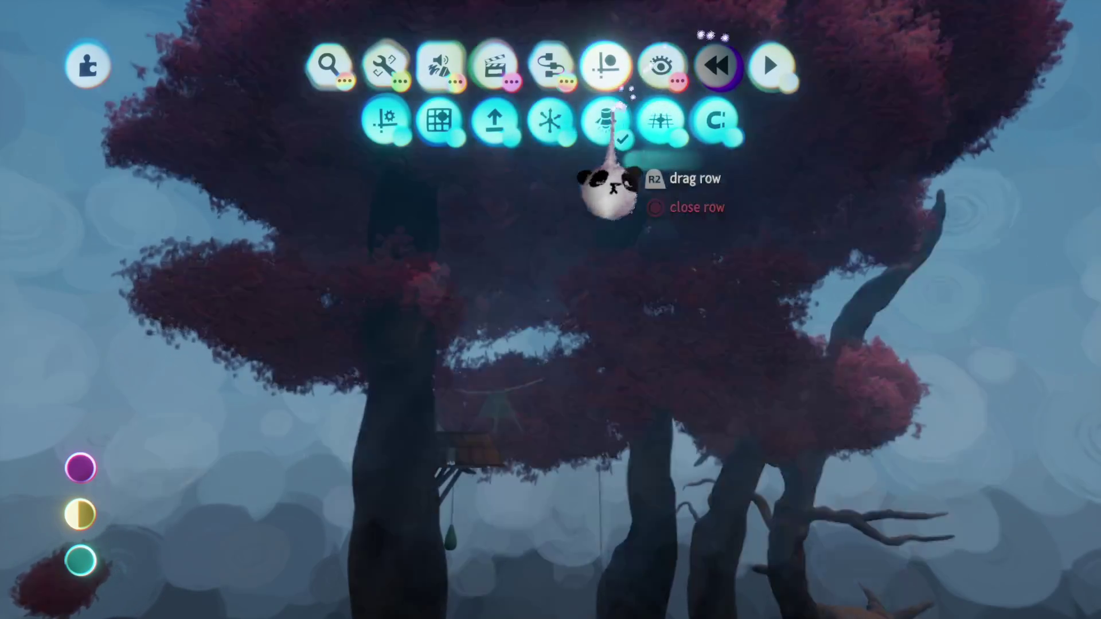
pyautogui.scroll(10, 598, 185)
pyautogui.scroll(-5, 532, 317)
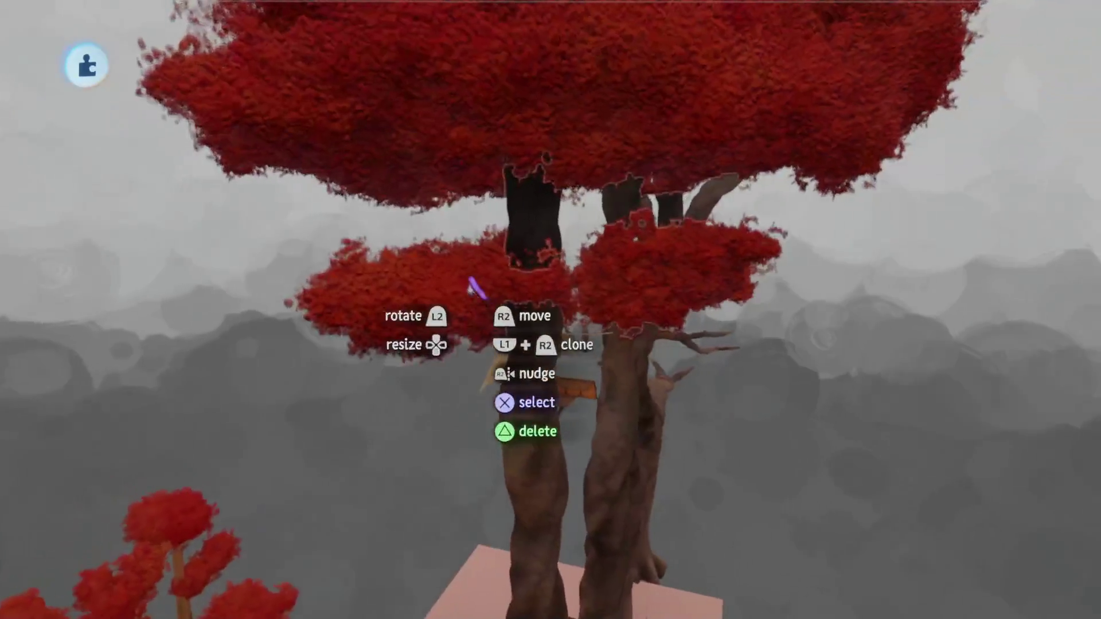
pyautogui.click(494, 121)
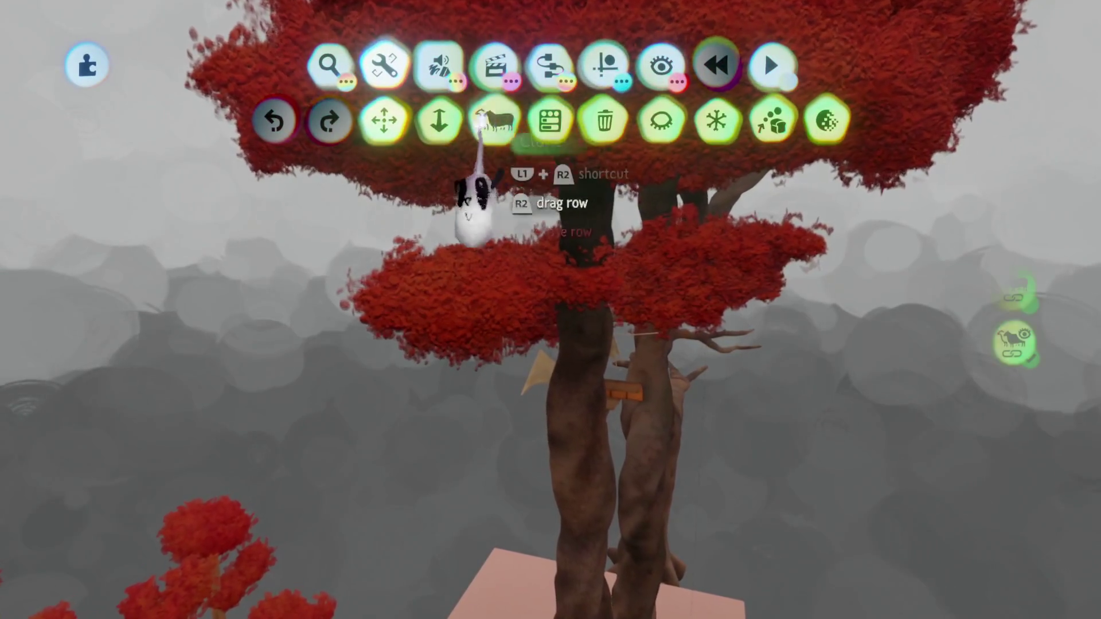
pyautogui.click(499, 306)
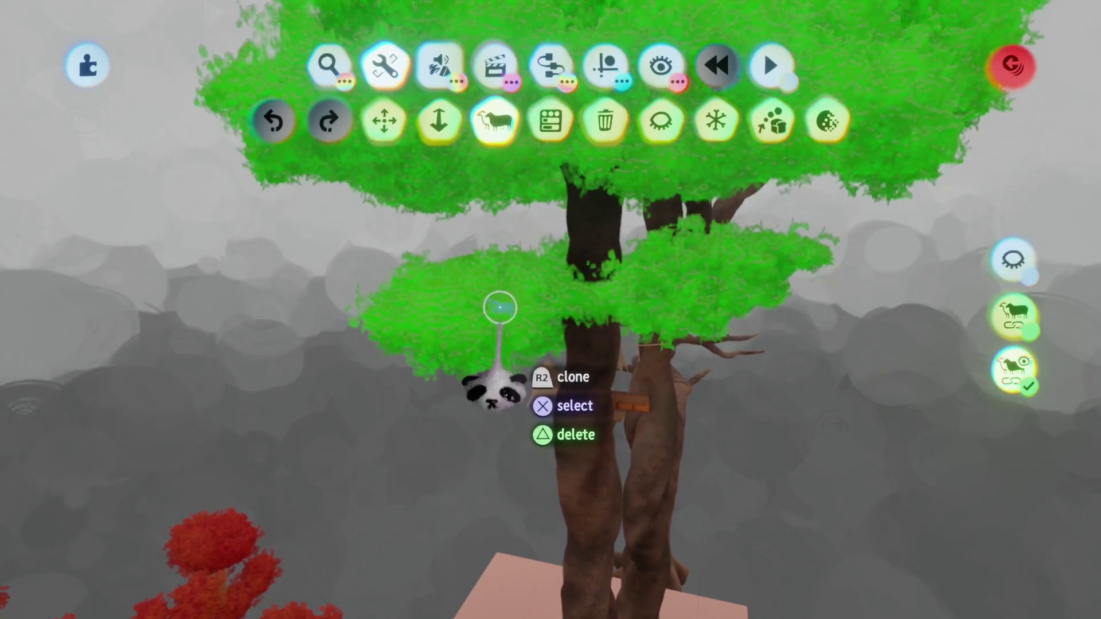
pyautogui.click(1013, 314)
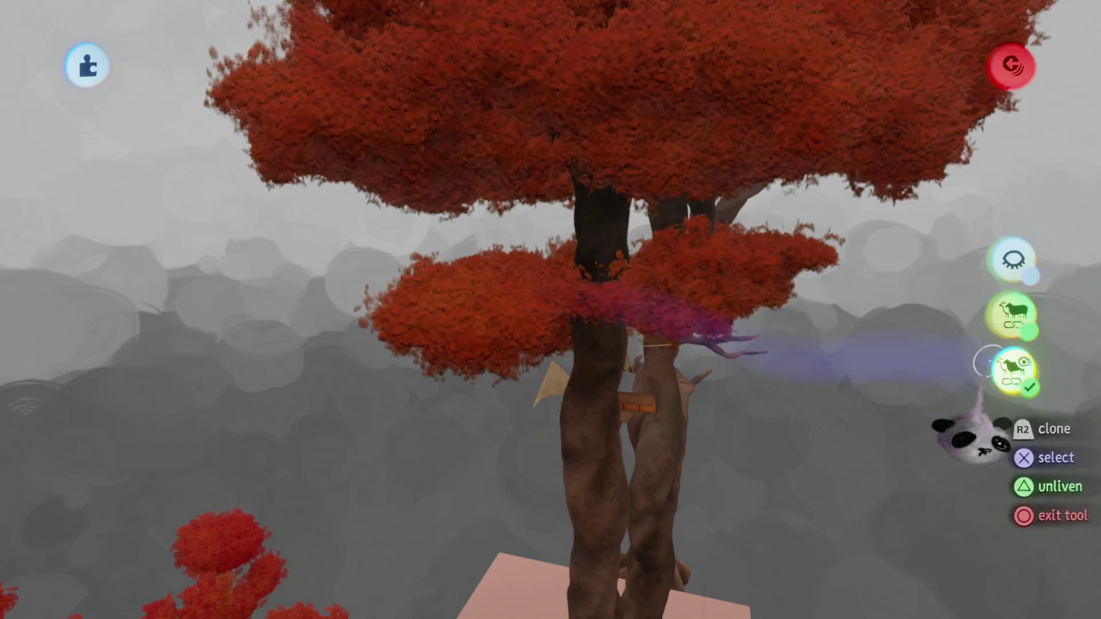
pyautogui.scroll(3, 484, 283)
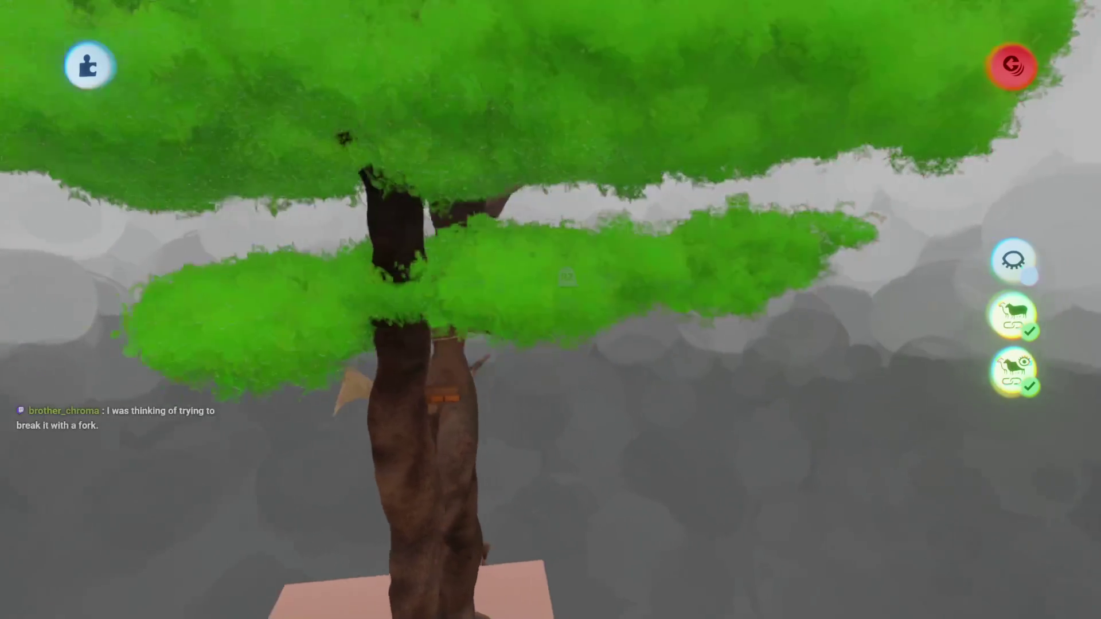
pyautogui.moveTo(567, 277)
pyautogui.mouseDown()
pyautogui.moveTo(536, 457)
pyautogui.moveTo(541, 320)
pyautogui.mouseUp()
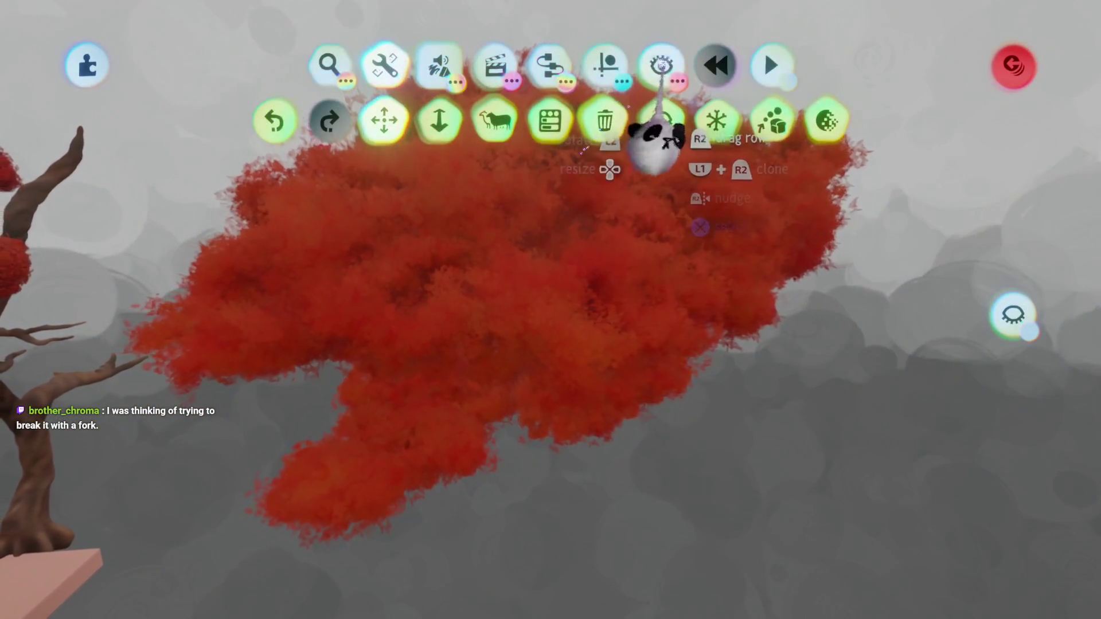
pyautogui.click(660, 66)
pyautogui.press('Escape')
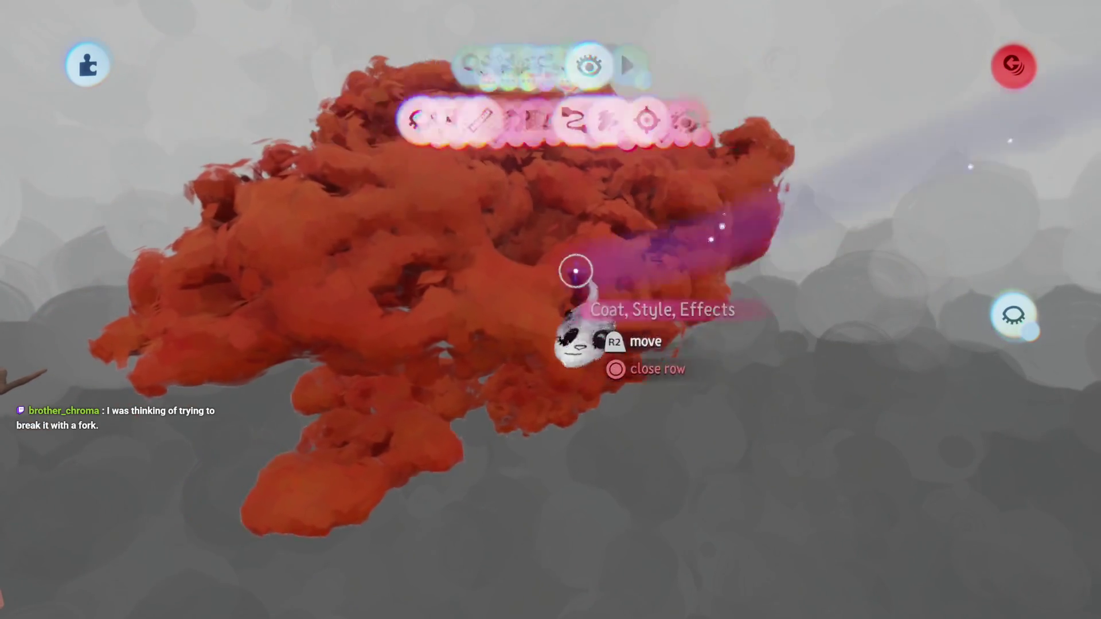
# Enter sculpting on the copied canopy and delete the stray white line sculpture
pyautogui.doubleClick(516, 282)
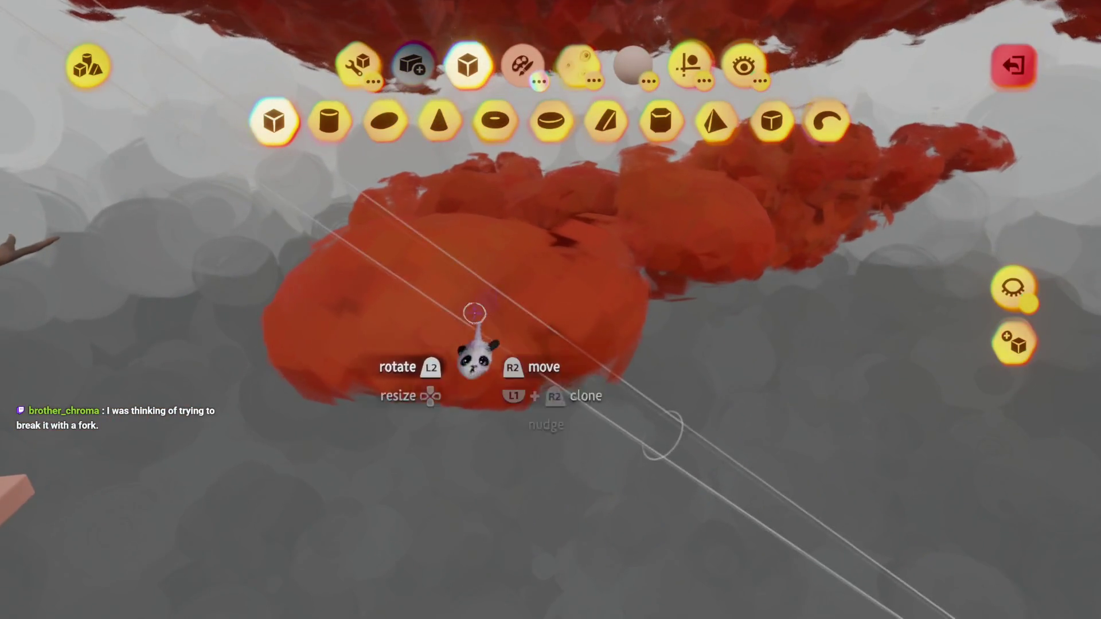
pyautogui.press('Escape')
pyautogui.press('Delete')
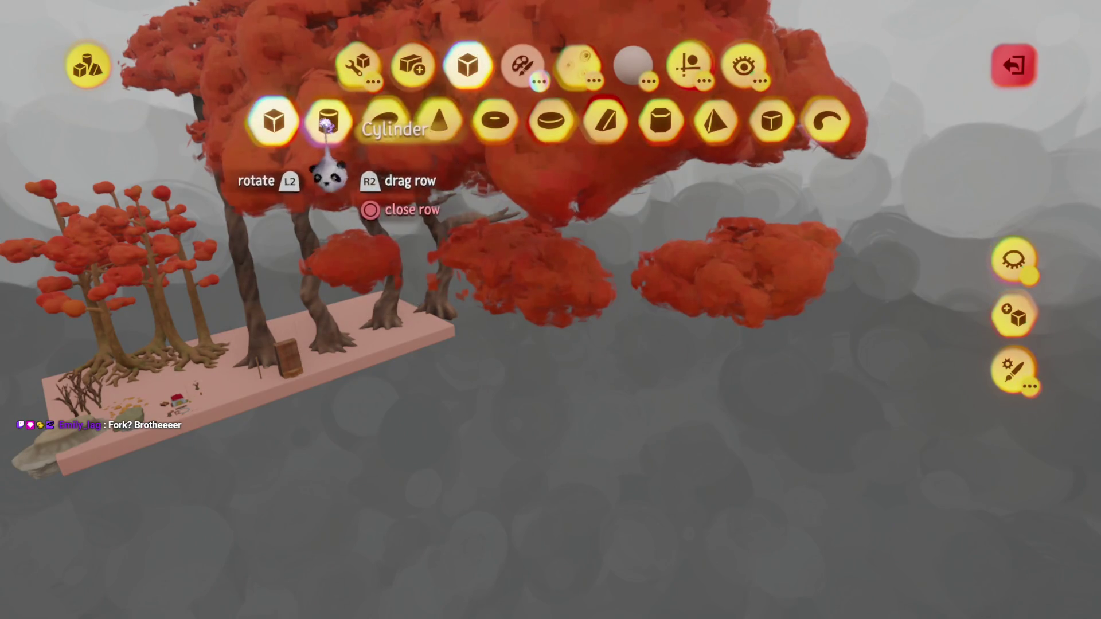
# Carve away the lower foliage layer with an enlarged subtractive Cylinder stamp
pyautogui.click(327, 124)
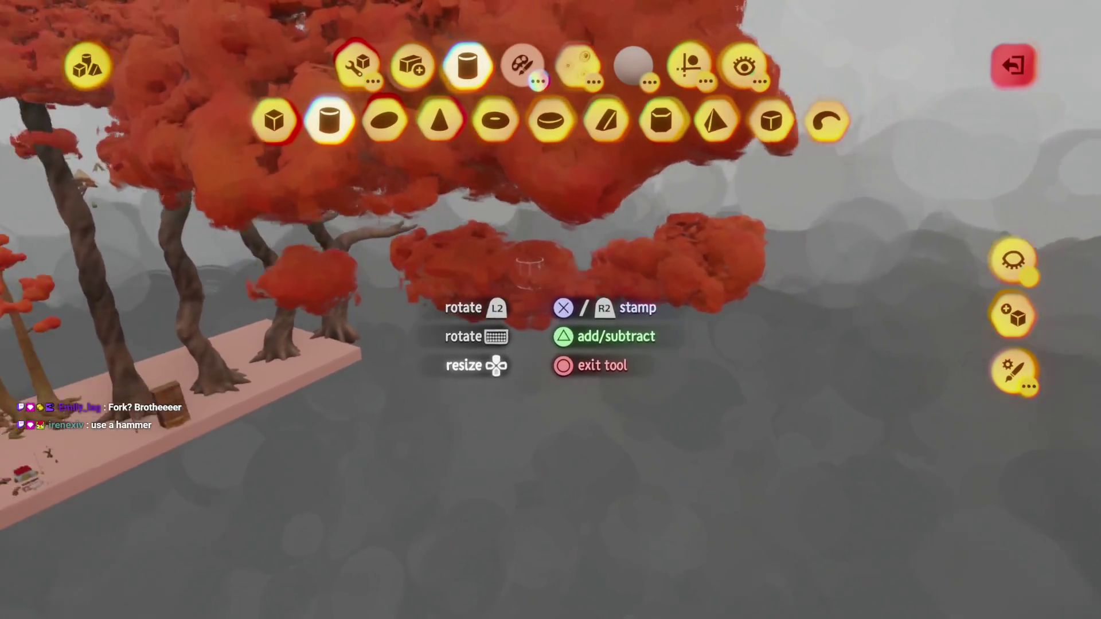
pyautogui.press('Up')
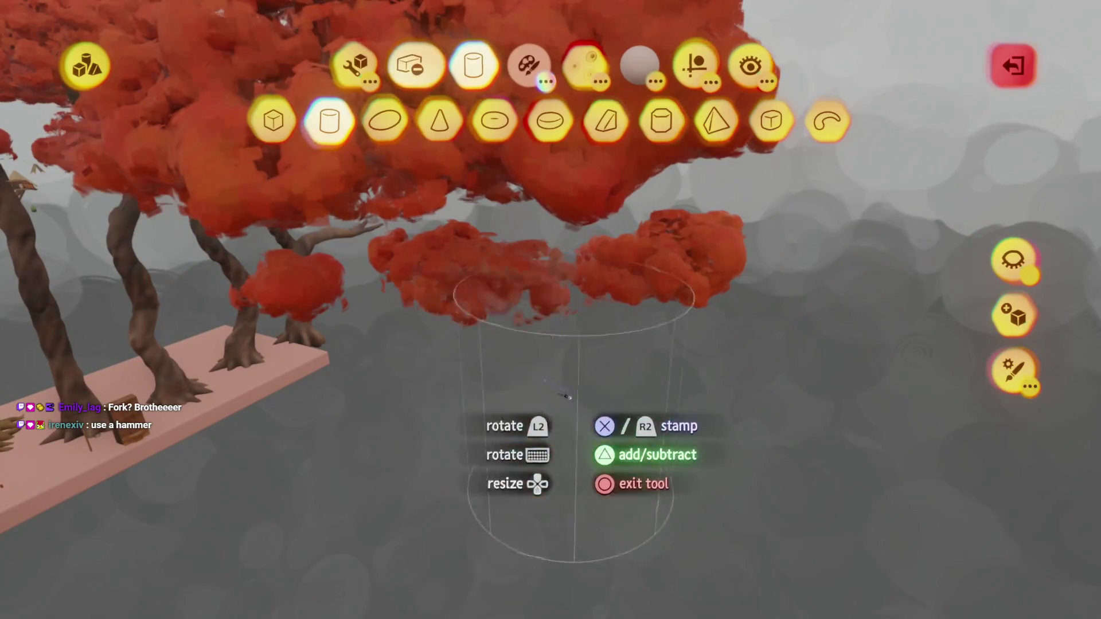
pyautogui.press('Up')
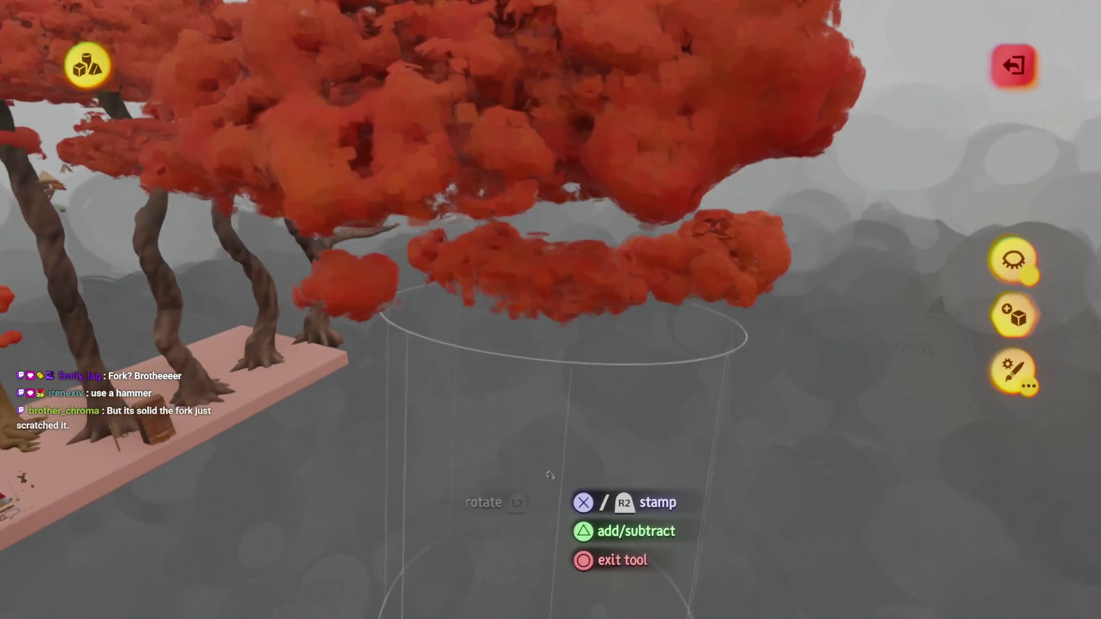
pyautogui.press('Up')
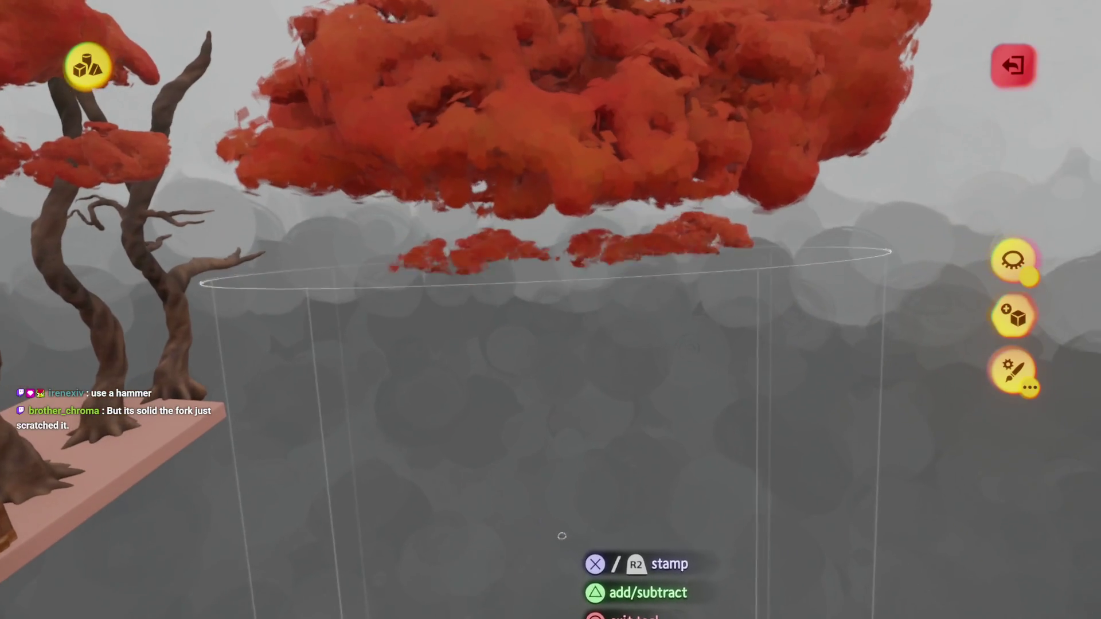
pyautogui.press('Up')
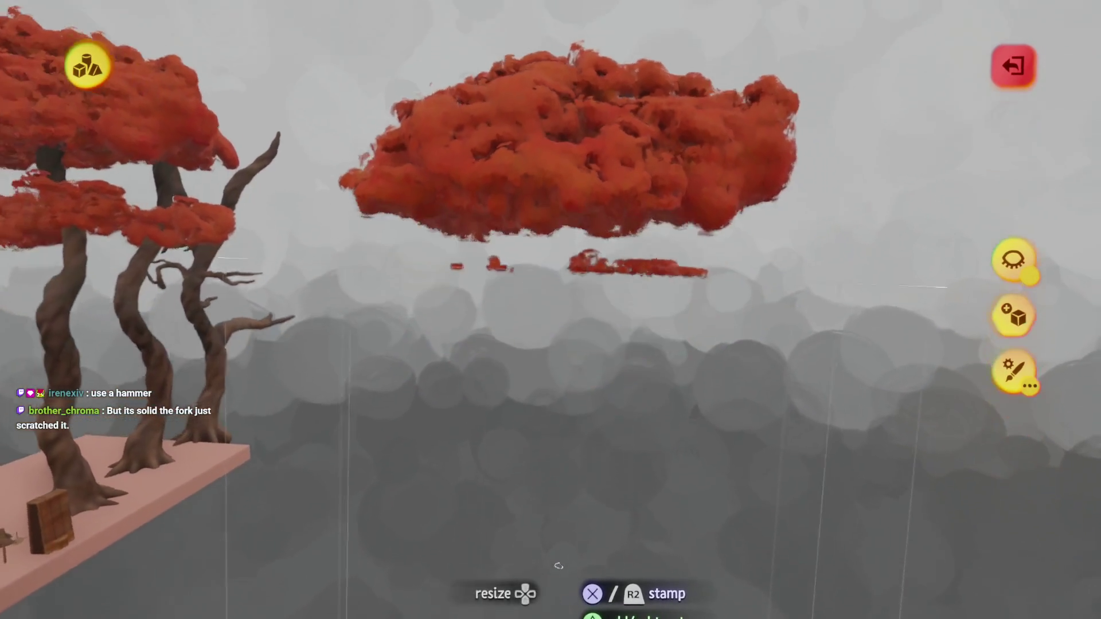
pyautogui.press('Up')
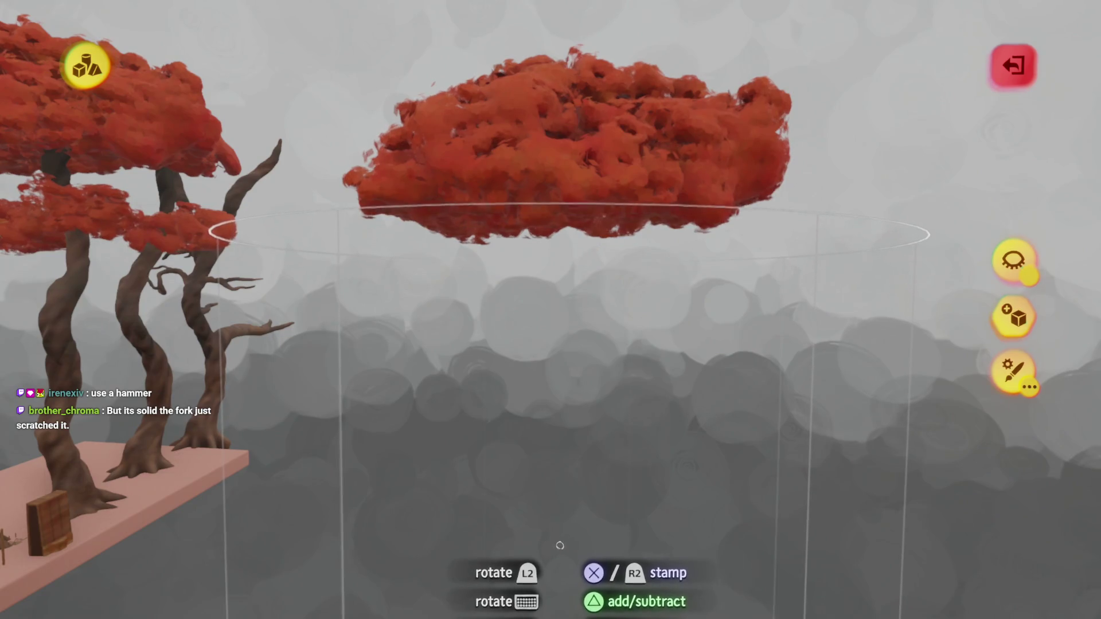
pyautogui.click(560, 545)
pyautogui.press('Escape')
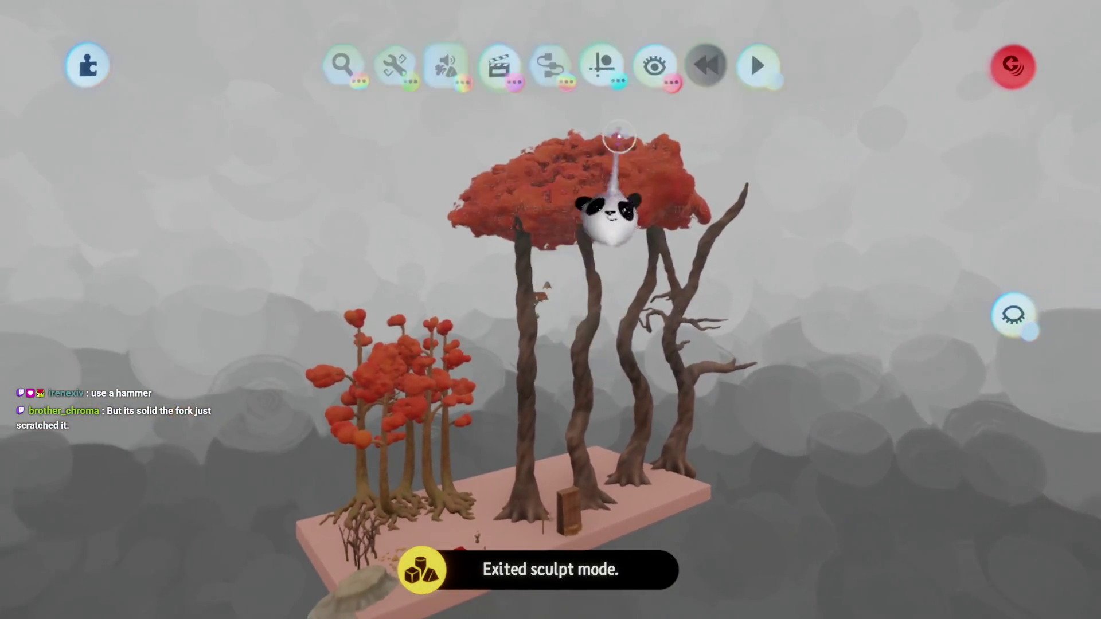
pyautogui.click(661, 65)
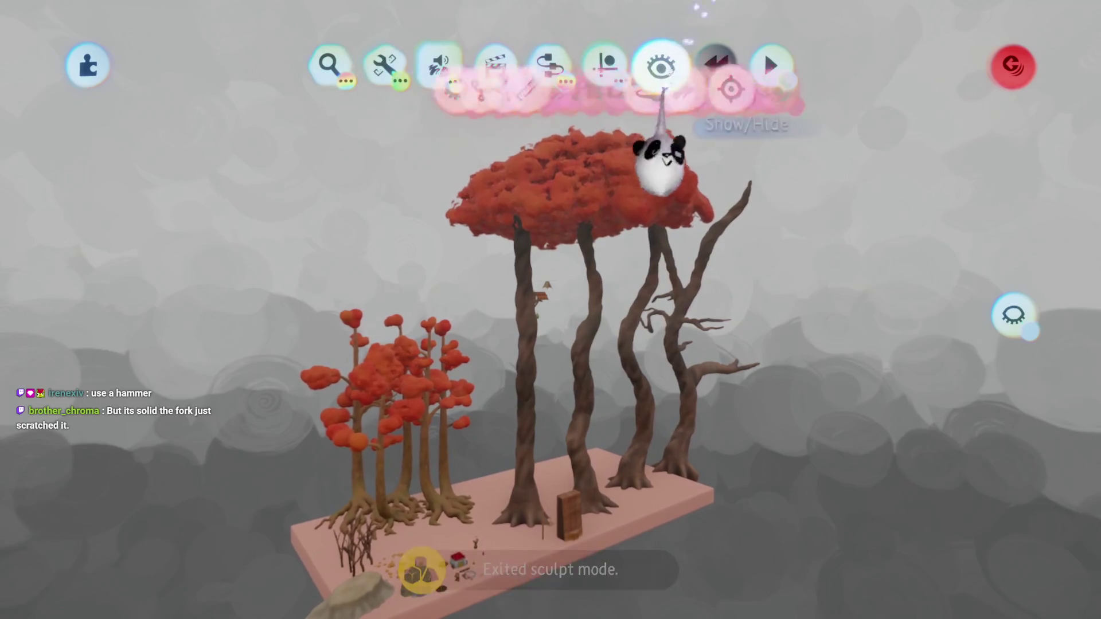
pyautogui.press('Escape')
pyautogui.scroll(5, 579, 284)
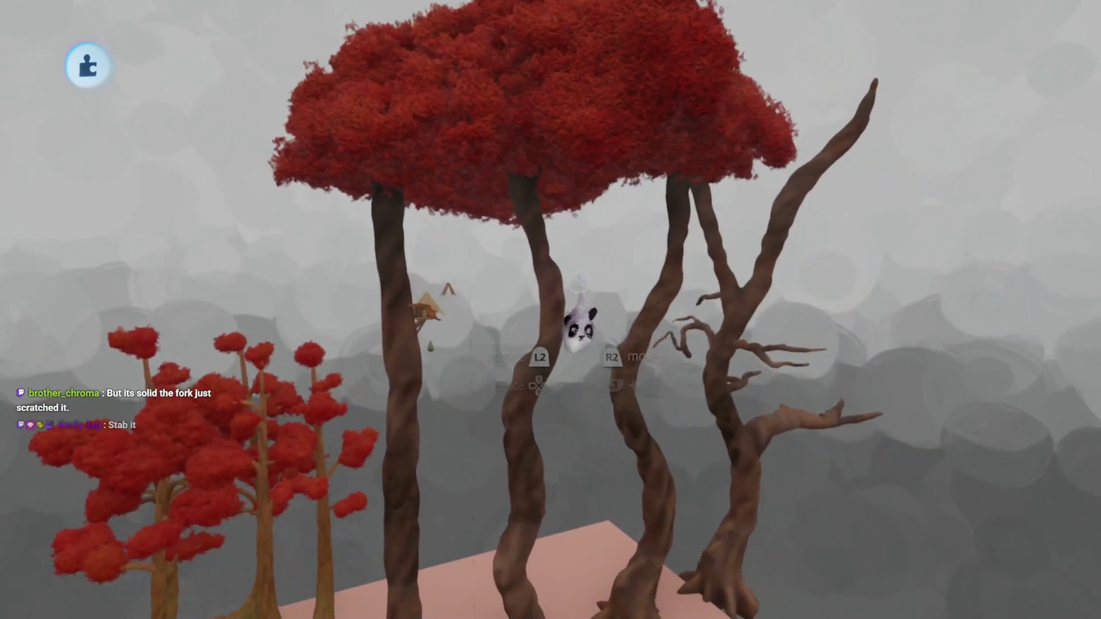
pyautogui.scroll(-5, 579, 321)
pyautogui.scroll(8, 556, 344)
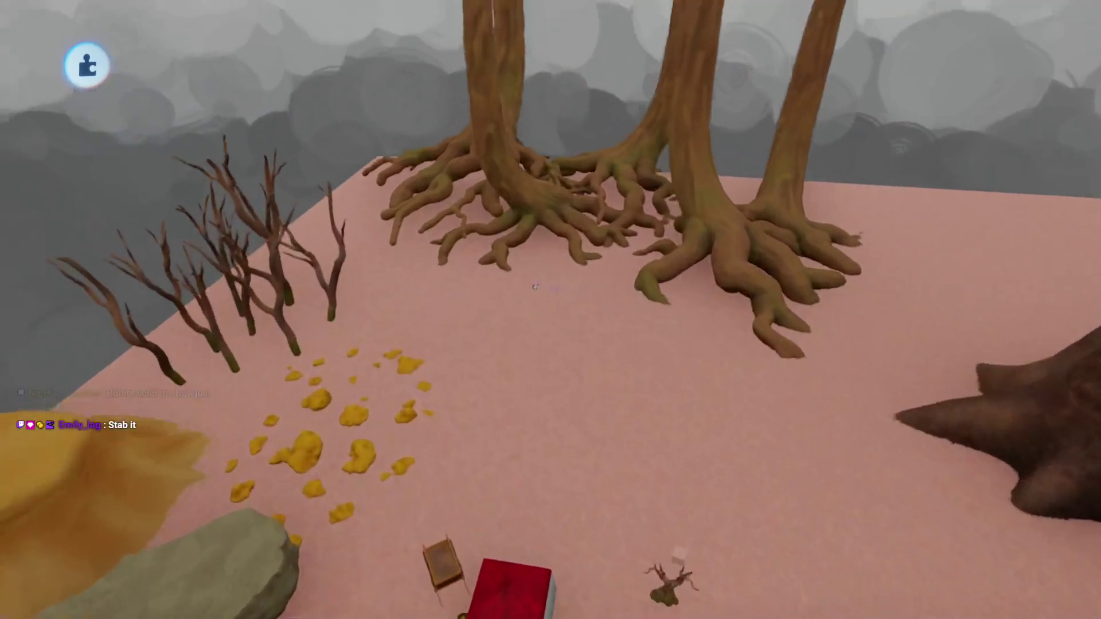
pyautogui.moveTo(535, 287)
pyautogui.mouseDown()
pyautogui.moveTo(508, 411)
pyautogui.moveTo(560, 455)
pyautogui.moveTo(517, 376)
pyautogui.mouseUp()
pyautogui.scroll(-8, 516, 376)
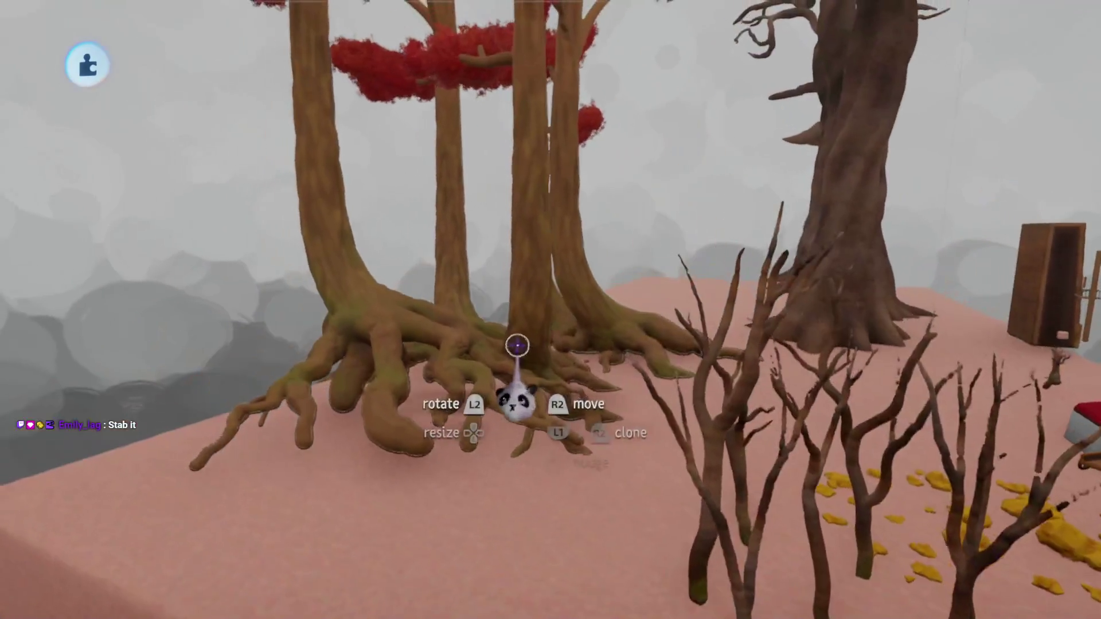
pyautogui.scroll(3, 521, 351)
pyautogui.scroll(5, 521, 352)
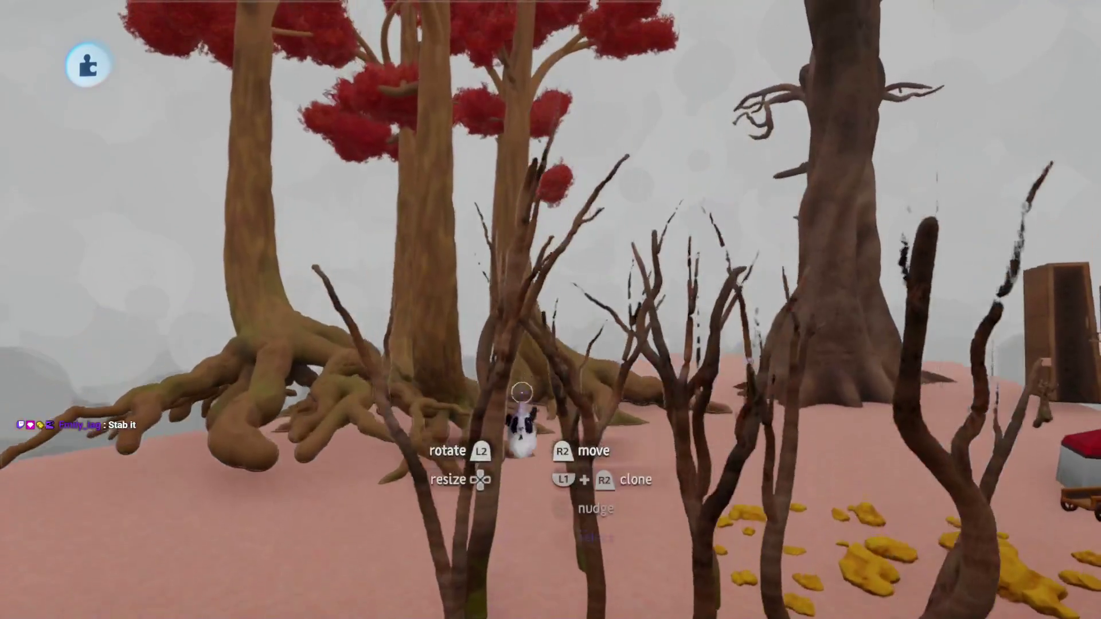
pyautogui.scroll(-6, 521, 352)
pyautogui.moveTo(521, 352); pyautogui.dragTo(717, 356)
pyautogui.scroll(5, 541, 369)
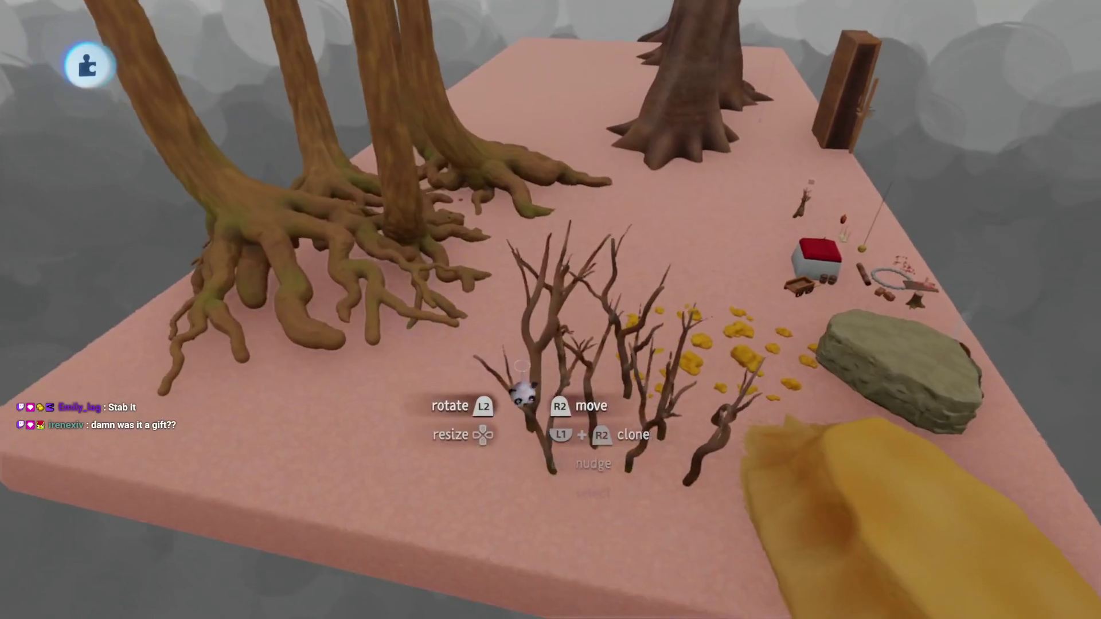
pyautogui.moveTo(540, 368); pyautogui.dragTo(574, 376)
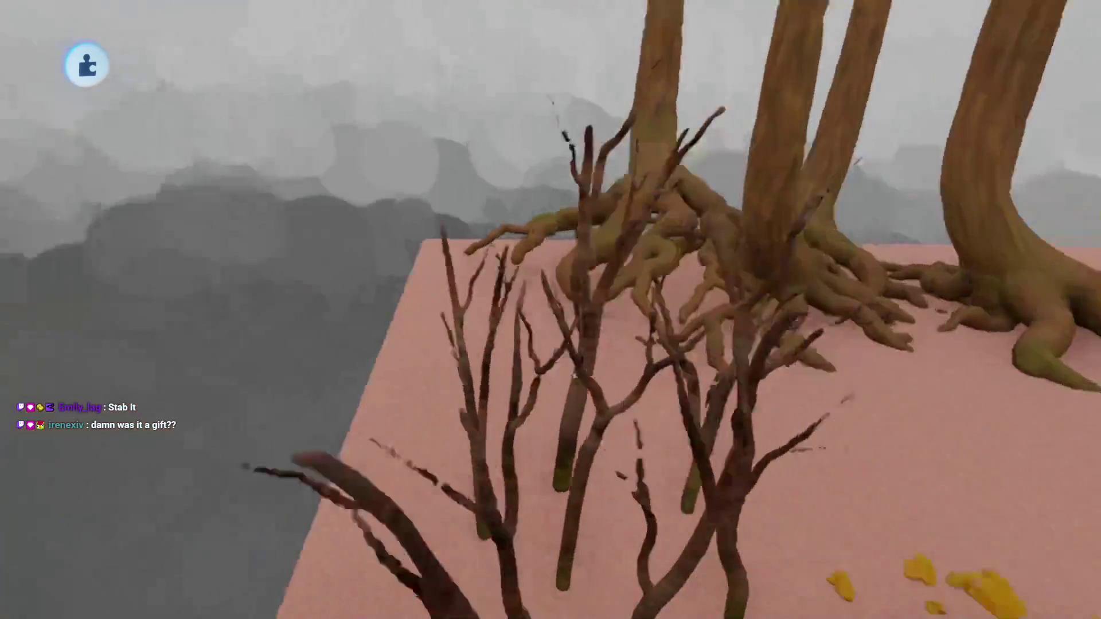
pyautogui.scroll(8, 575, 375)
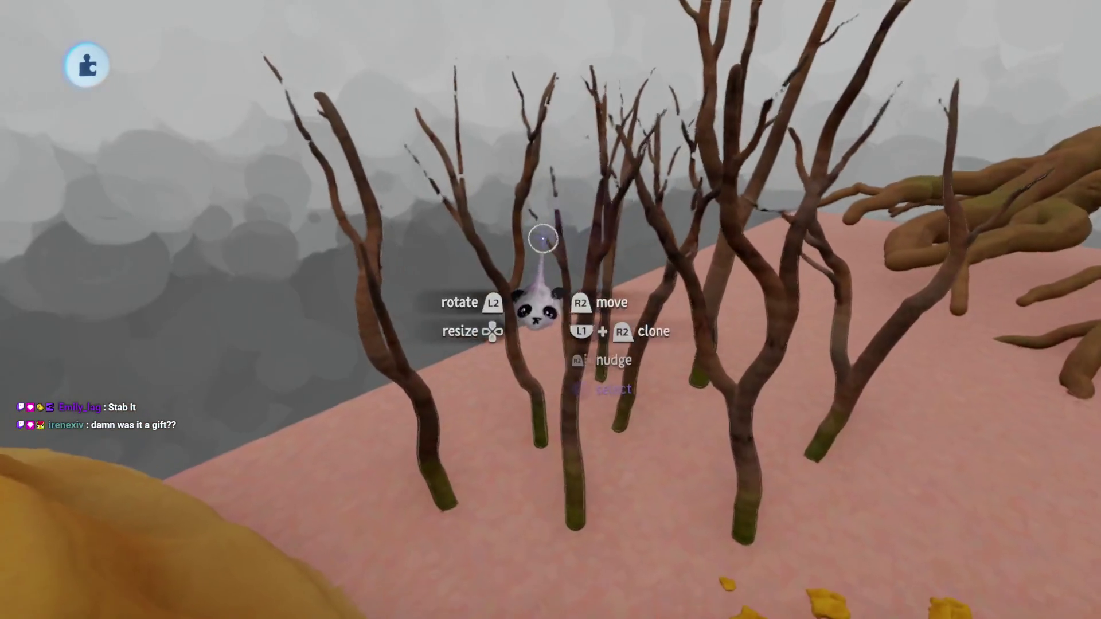
pyautogui.moveTo(539, 270)
pyautogui.mouseDown()
pyautogui.moveTo(516, 504)
pyautogui.moveTo(503, 384)
pyautogui.moveTo(528, 344)
pyautogui.moveTo(542, 286)
pyautogui.mouseUp()
pyautogui.scroll(-4, 503, 385)
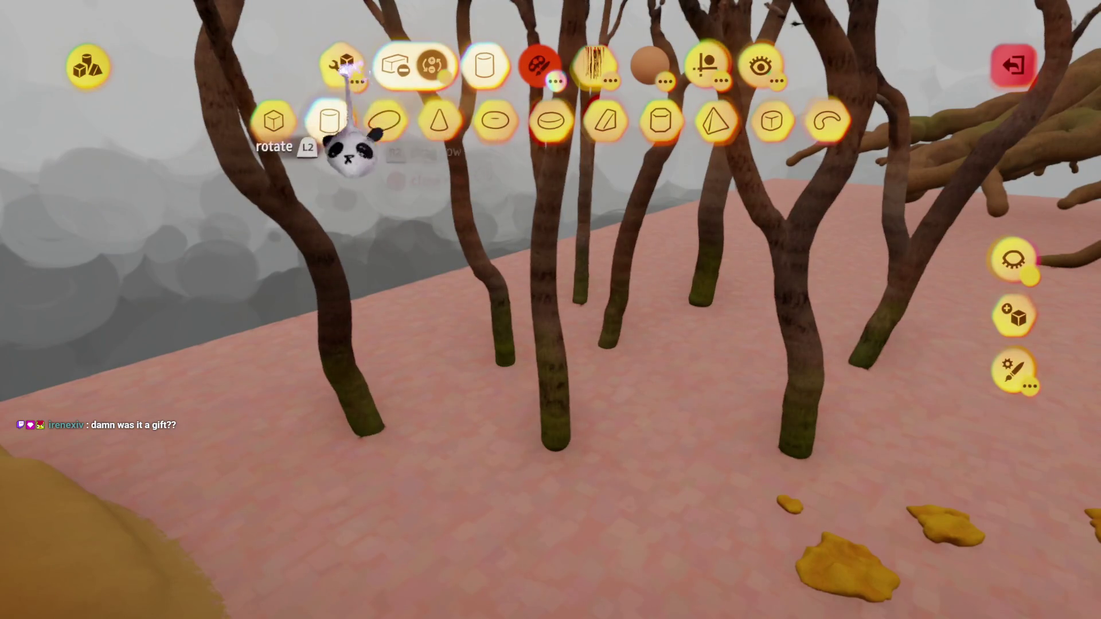
pyautogui.click(356, 269)
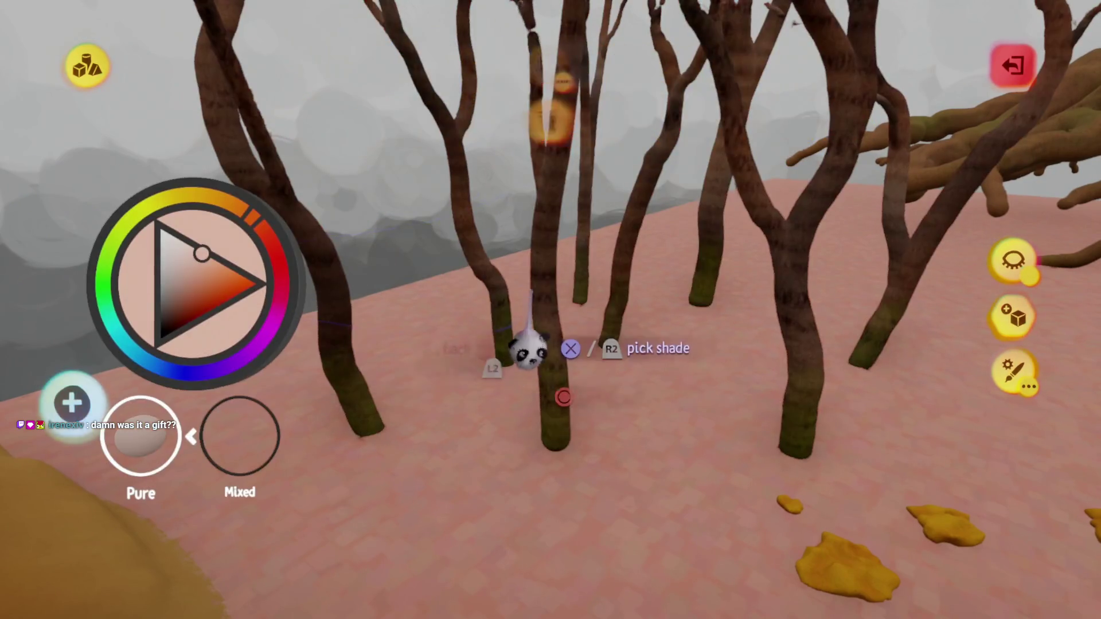
pyautogui.click(545, 314)
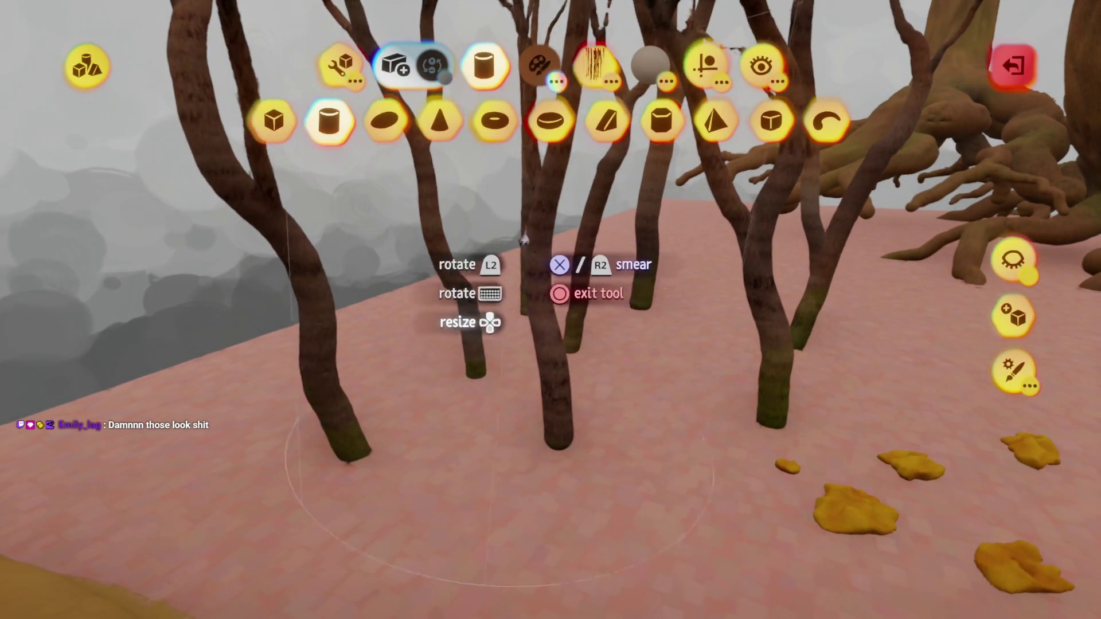
pyautogui.hotkey('ctrl', 'z')
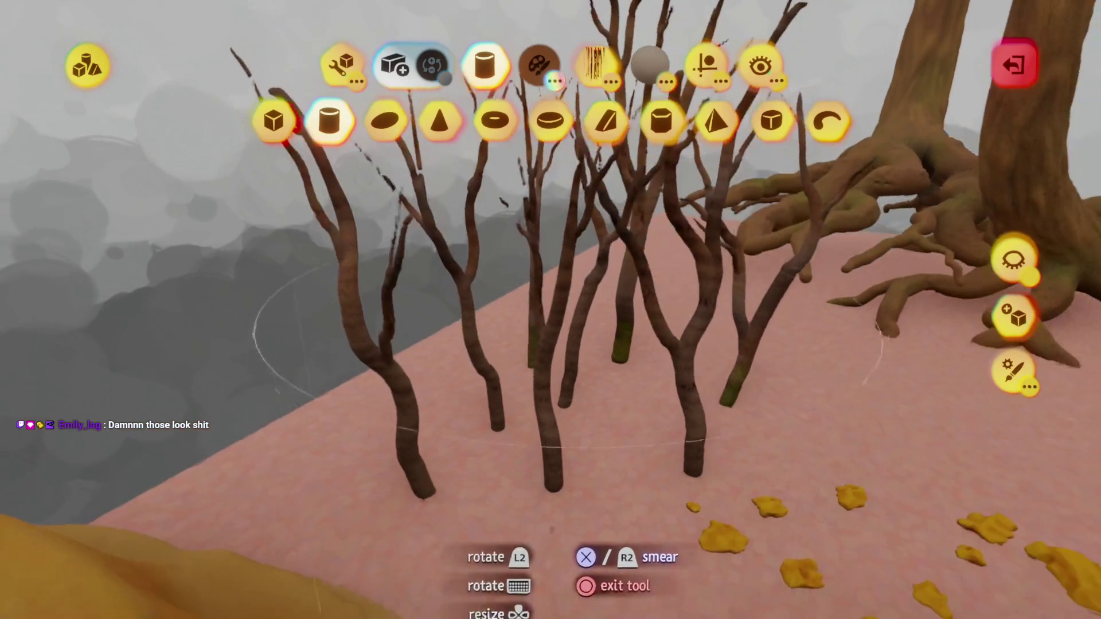
pyautogui.press('Escape')
pyautogui.press('Escape')
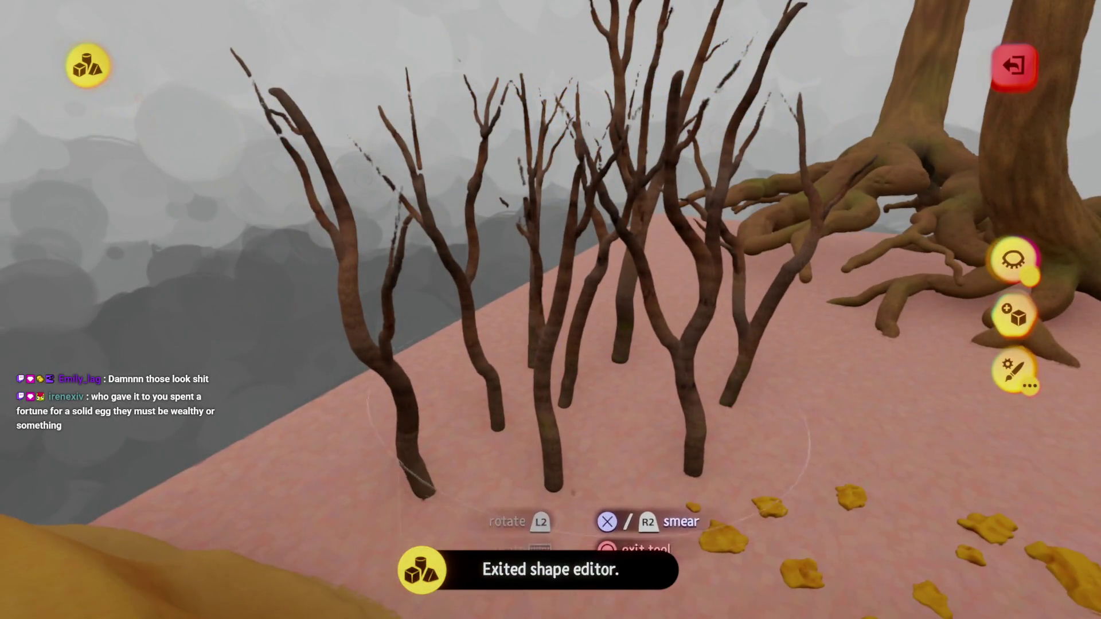
pyautogui.press('Escape')
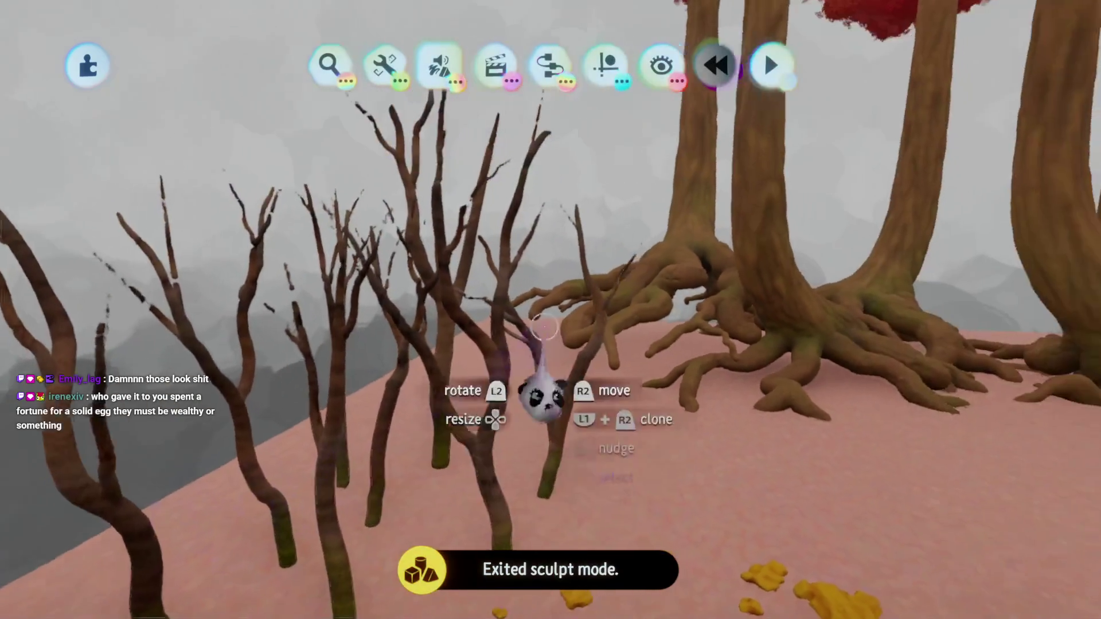
pyautogui.click(330, 172)
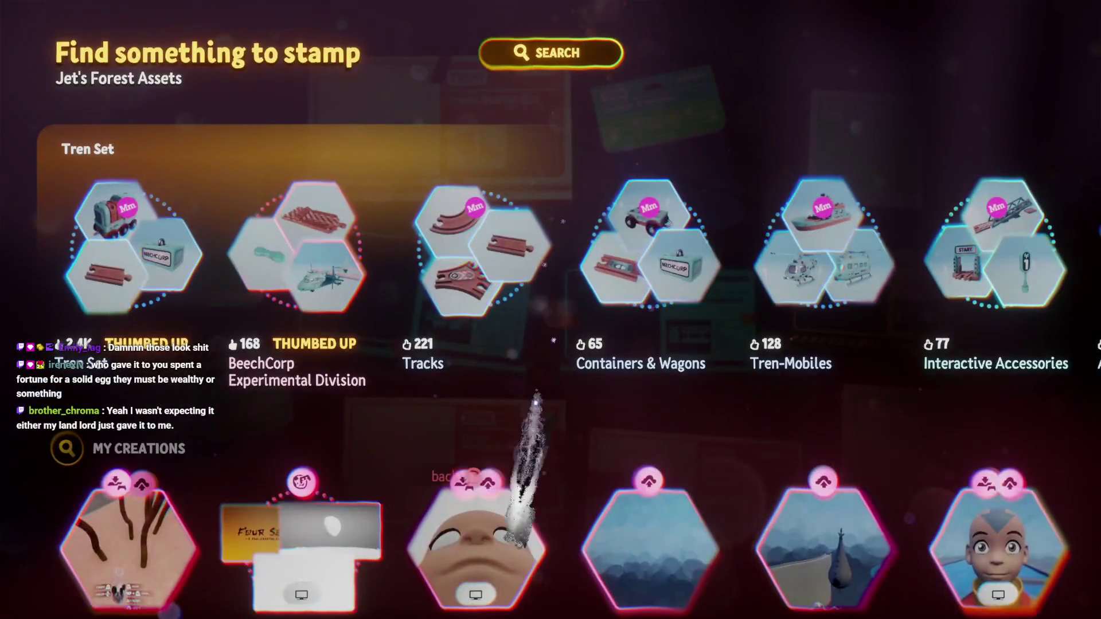
# Stamp the village asset collection from My Creations into the level beside the pink platform
pyautogui.scroll(-2, 407, 397)
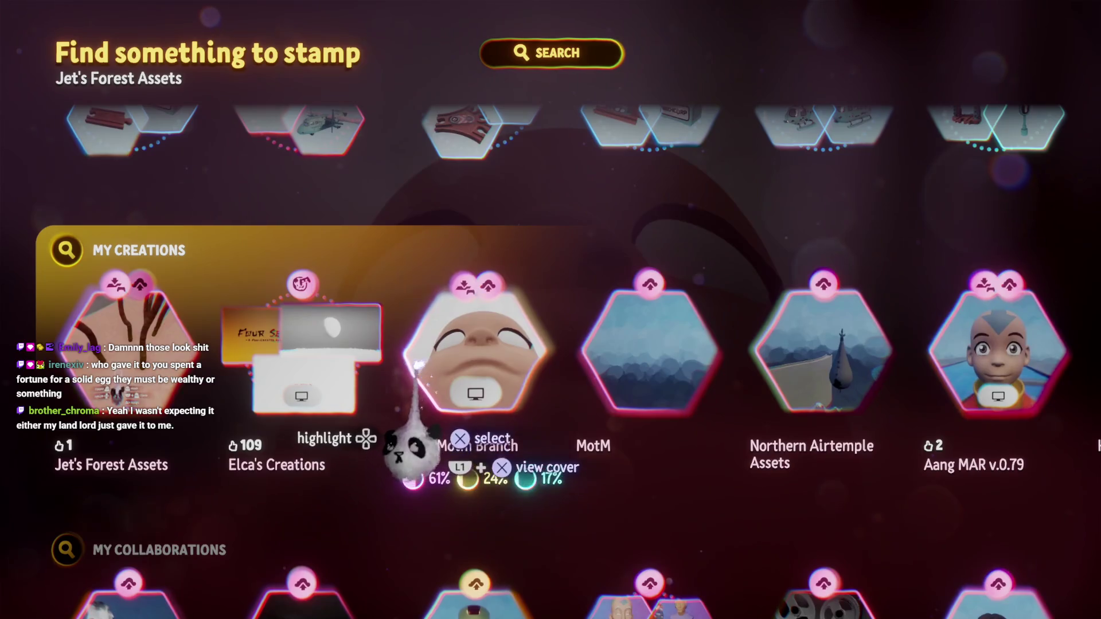
pyautogui.hscroll(2, 412, 450)
pyautogui.click(829, 448)
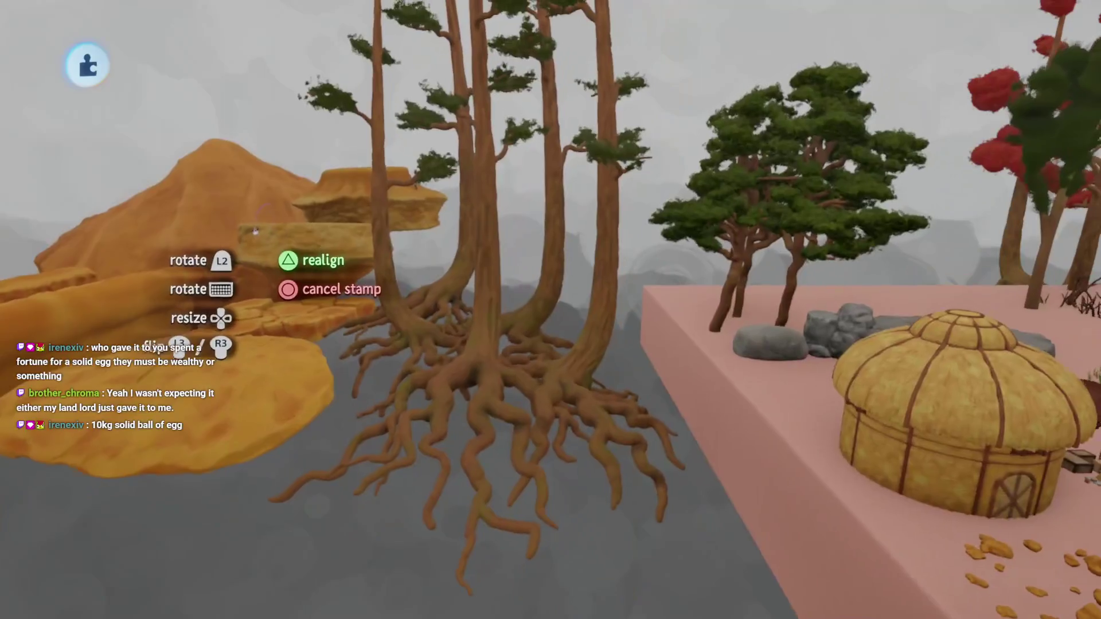
pyautogui.click(333, 282)
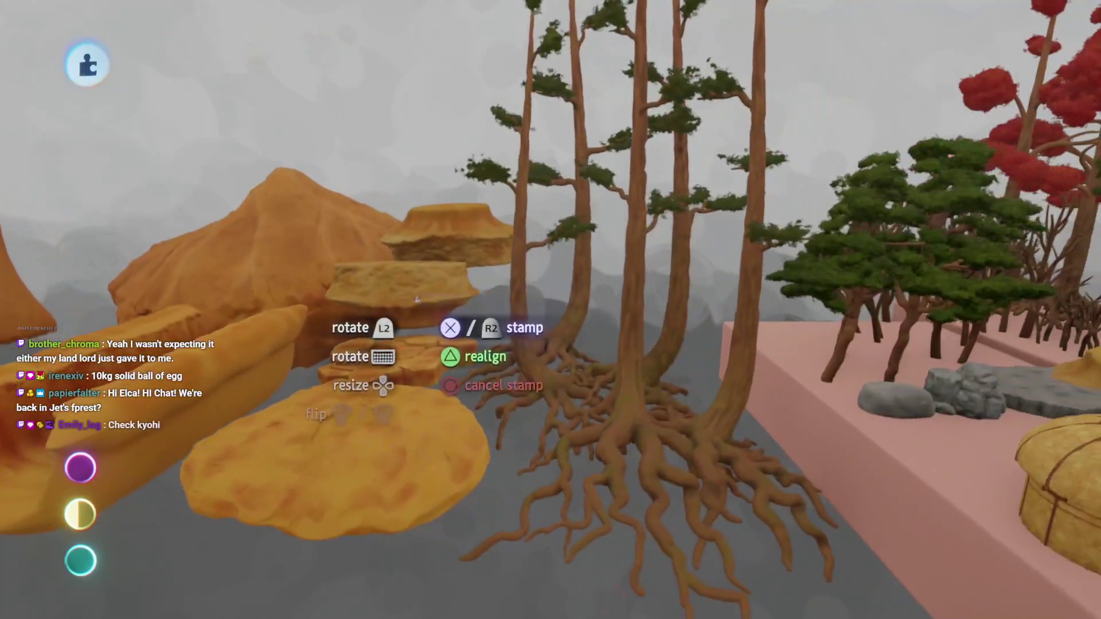
pyautogui.click(420, 313)
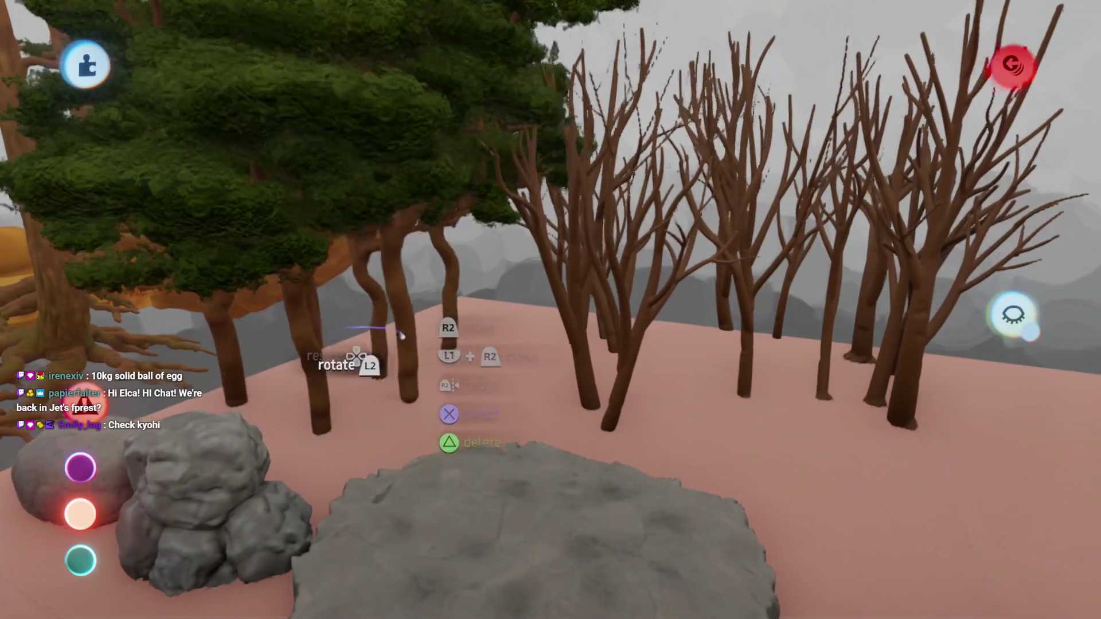
# Carry a green pine tree over and set it down among the bare twig trees
pyautogui.moveTo(394, 356)
pyautogui.mouseDown()
pyautogui.moveTo(467, 394)
pyautogui.moveTo(491, 367)
pyautogui.moveTo(476, 326)
pyautogui.mouseUp()
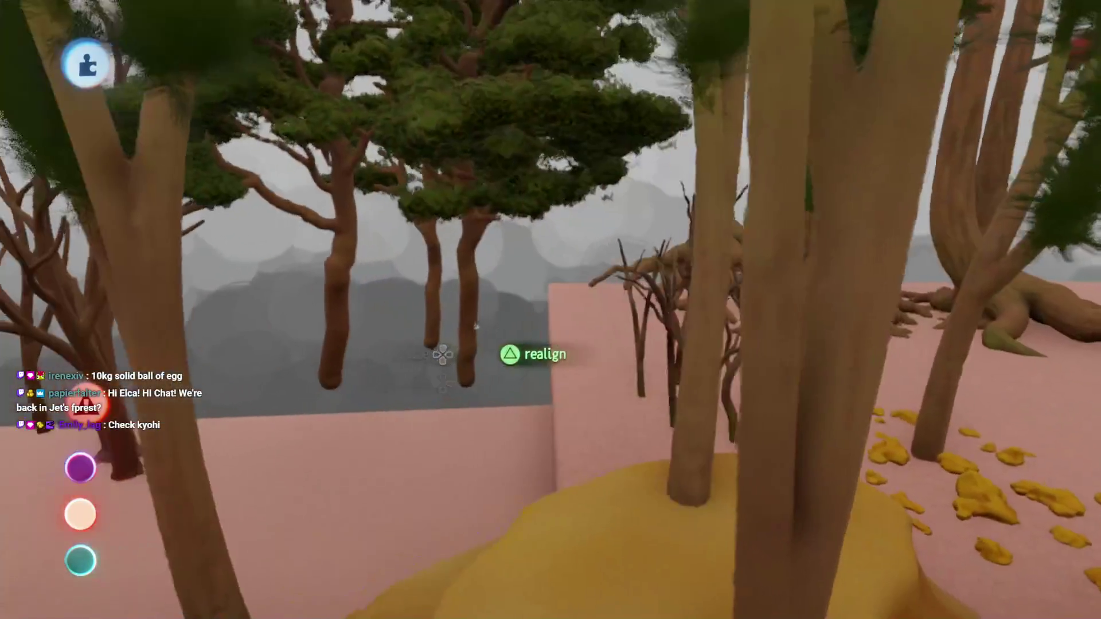
pyautogui.moveTo(439, 476)
pyautogui.mouseDown()
pyautogui.moveTo(514, 410)
pyautogui.moveTo(315, 344)
pyautogui.moveTo(502, 389)
pyautogui.moveTo(485, 368)
pyautogui.moveTo(515, 372)
pyautogui.moveTo(516, 359)
pyautogui.moveTo(487, 353)
pyautogui.moveTo(482, 369)
pyautogui.moveTo(528, 388)
pyautogui.moveTo(561, 376)
pyautogui.mouseUp()
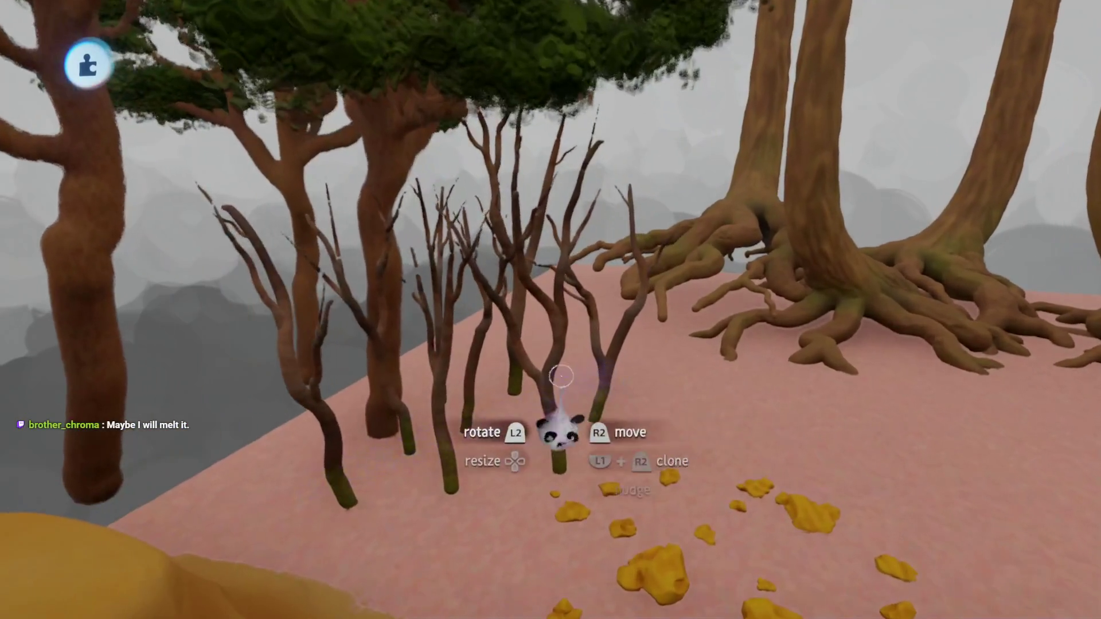
pyautogui.moveTo(405, 262)
pyautogui.mouseDown()
pyautogui.moveTo(468, 302)
pyautogui.moveTo(461, 359)
pyautogui.moveTo(464, 274)
pyautogui.mouseUp()
pyautogui.moveTo(465, 313)
pyautogui.mouseDown()
pyautogui.moveTo(510, 402)
pyautogui.moveTo(489, 251)
pyautogui.moveTo(391, 259)
pyautogui.moveTo(395, 185)
pyautogui.mouseUp()
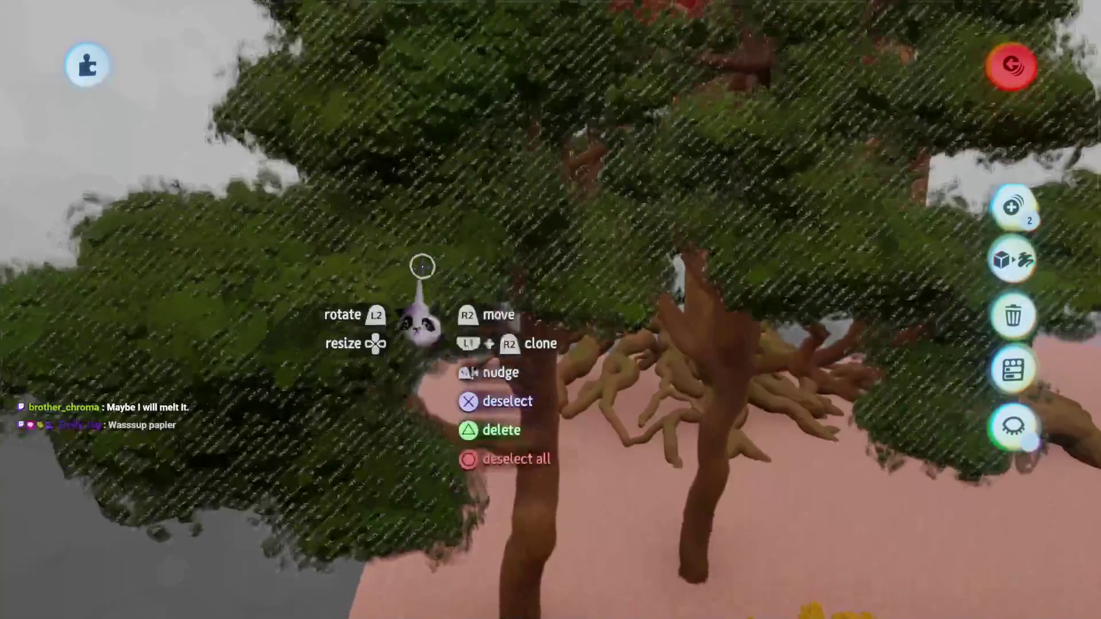
# Darken the pine's Leaves sculpture with a black tint at 118%, then bring up the tools
pyautogui.click(423, 264)
pyautogui.moveTo(423, 264)
pyautogui.mouseDown()
pyautogui.moveTo(524, 393)
pyautogui.moveTo(539, 270)
pyautogui.moveTo(477, 297)
pyautogui.mouseUp()
pyautogui.click(510, 313)
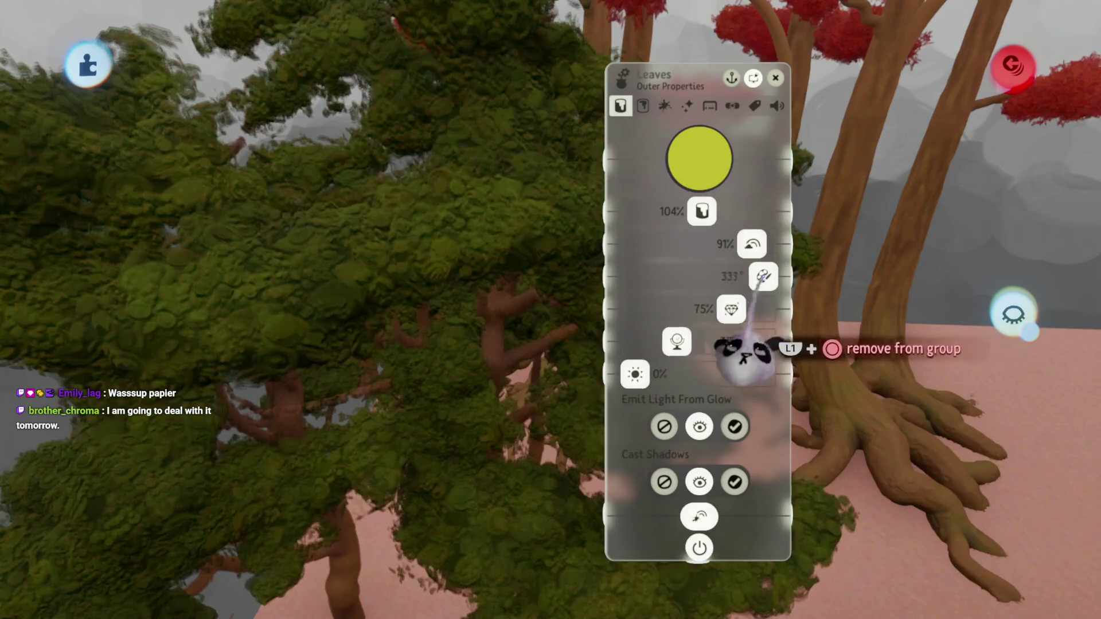
pyautogui.press('Escape')
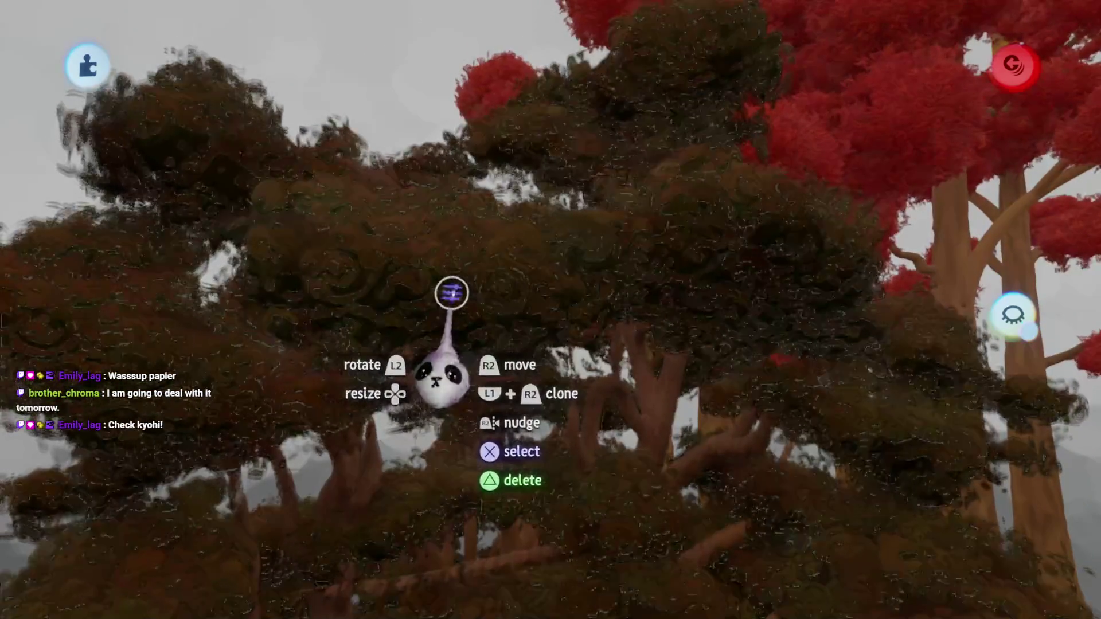
pyautogui.click(452, 291)
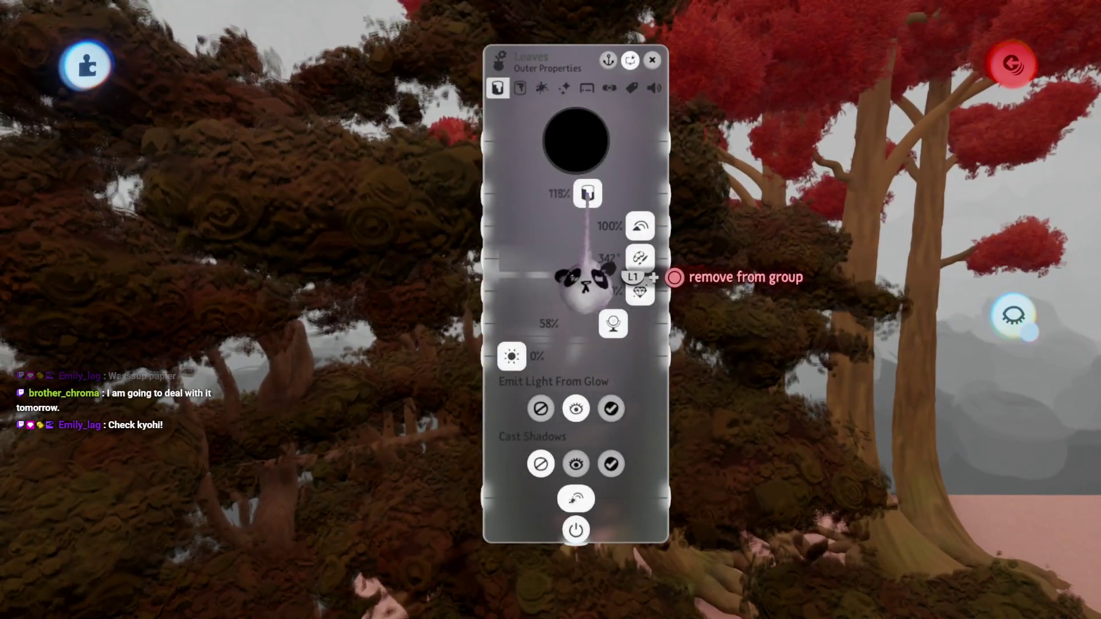
pyautogui.press('Escape')
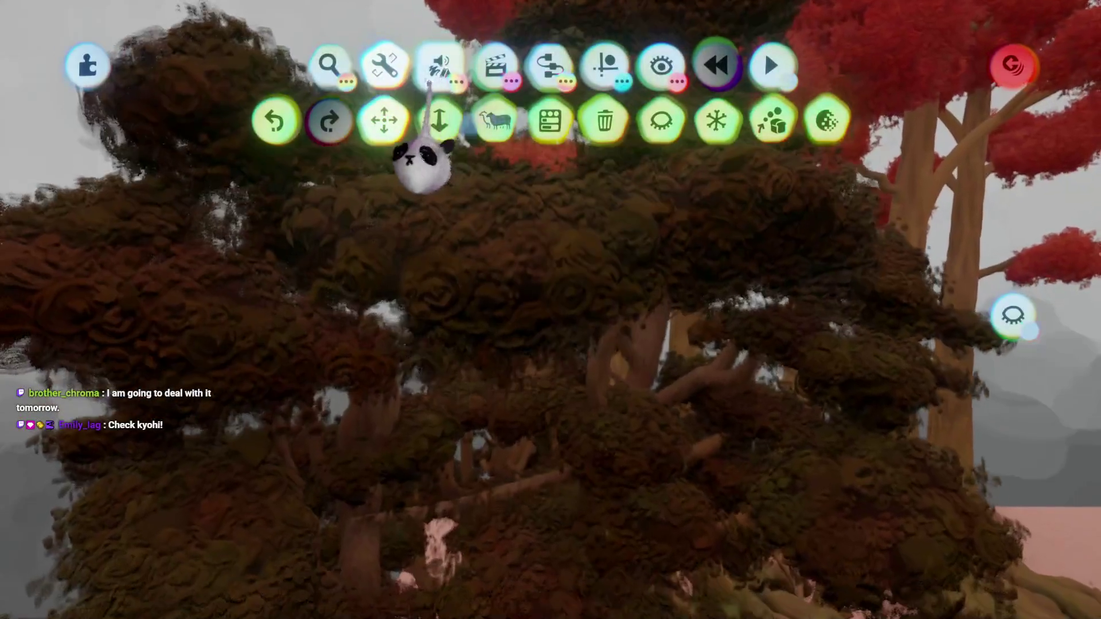
pyautogui.moveTo(441, 63)
pyautogui.click(441, 118)
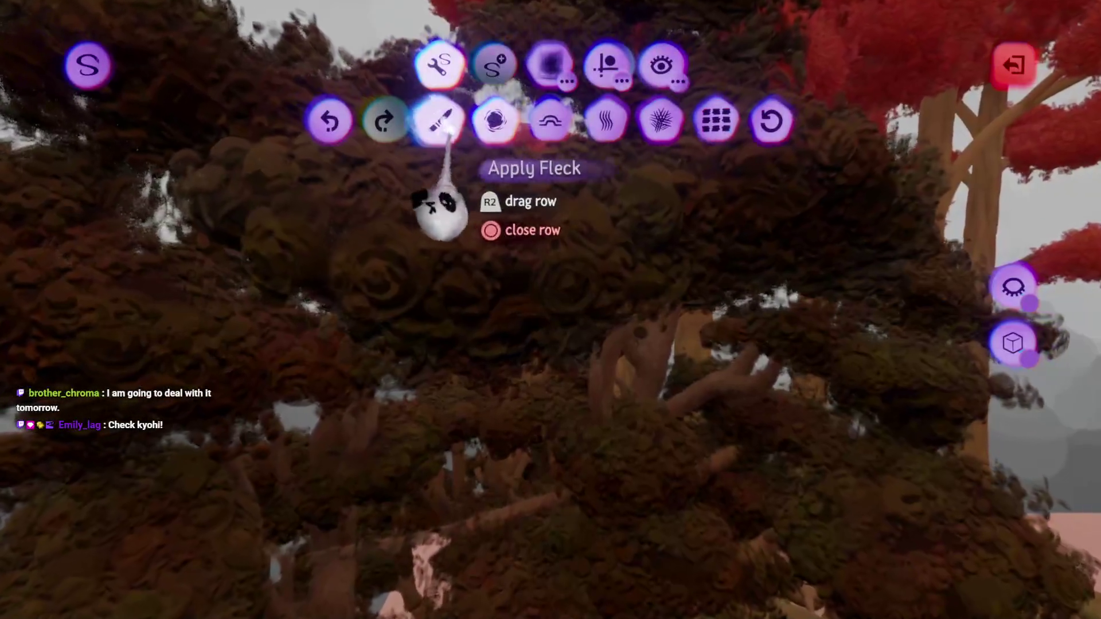
pyautogui.click(550, 63)
pyautogui.click(357, 118)
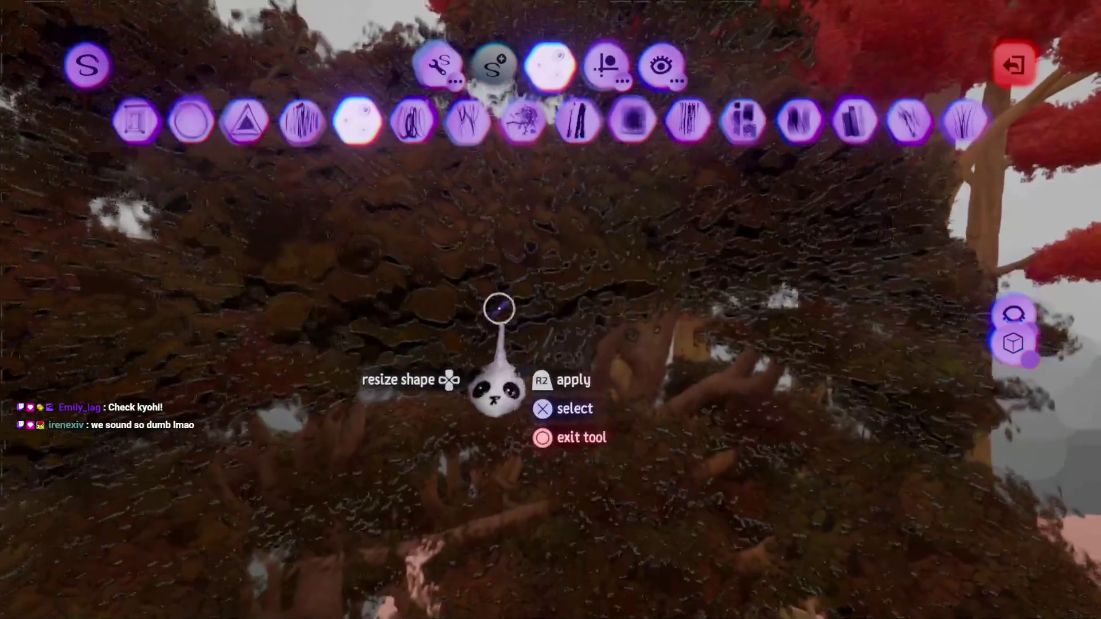
pyautogui.press('Escape')
pyautogui.press('Escape')
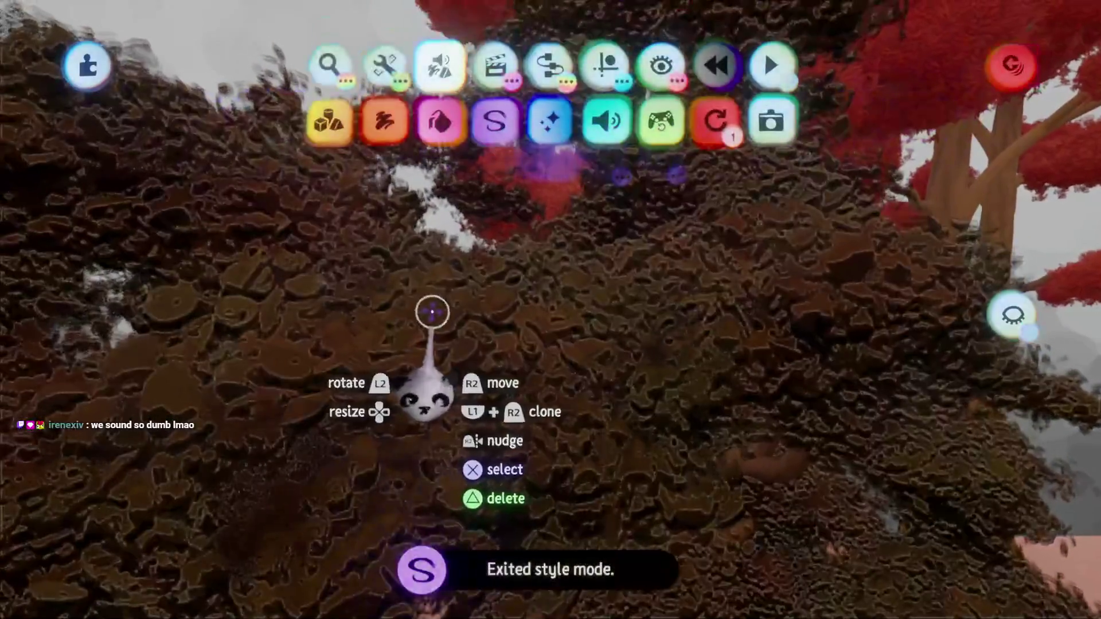
pyautogui.press('Escape')
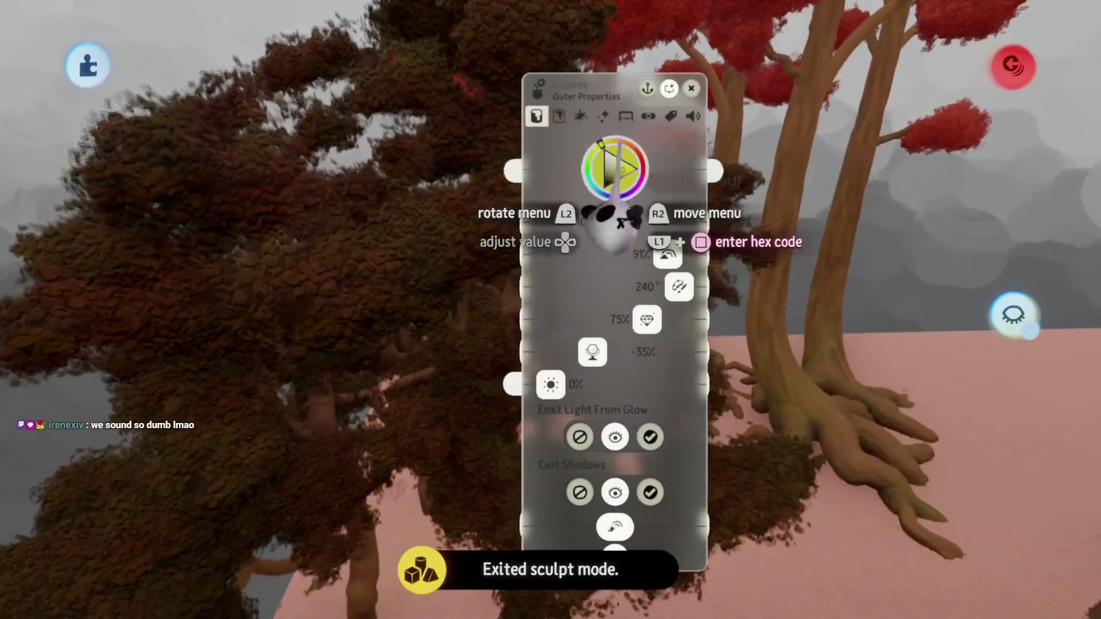
# Tint the pine's Leaves sculpture a rusty red-orange by adjusting its hue and saturation
pyautogui.click(615, 190)
pyautogui.press('Escape')
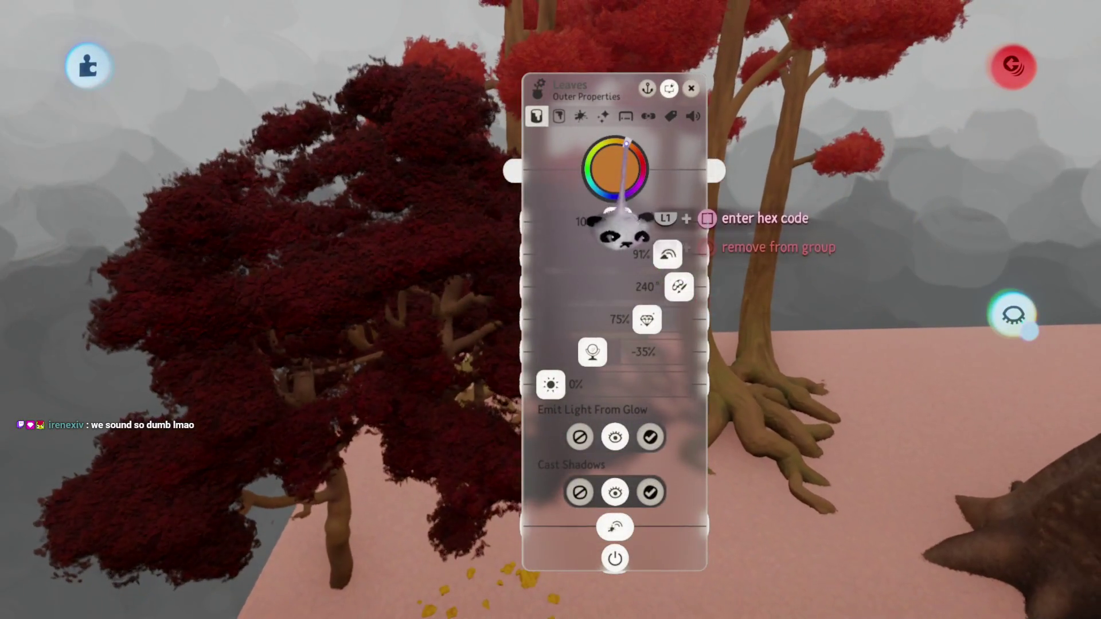
pyautogui.moveTo(663, 369)
pyautogui.mouseDown()
pyautogui.moveTo(688, 369)
pyautogui.moveTo(616, 371)
pyautogui.mouseUp()
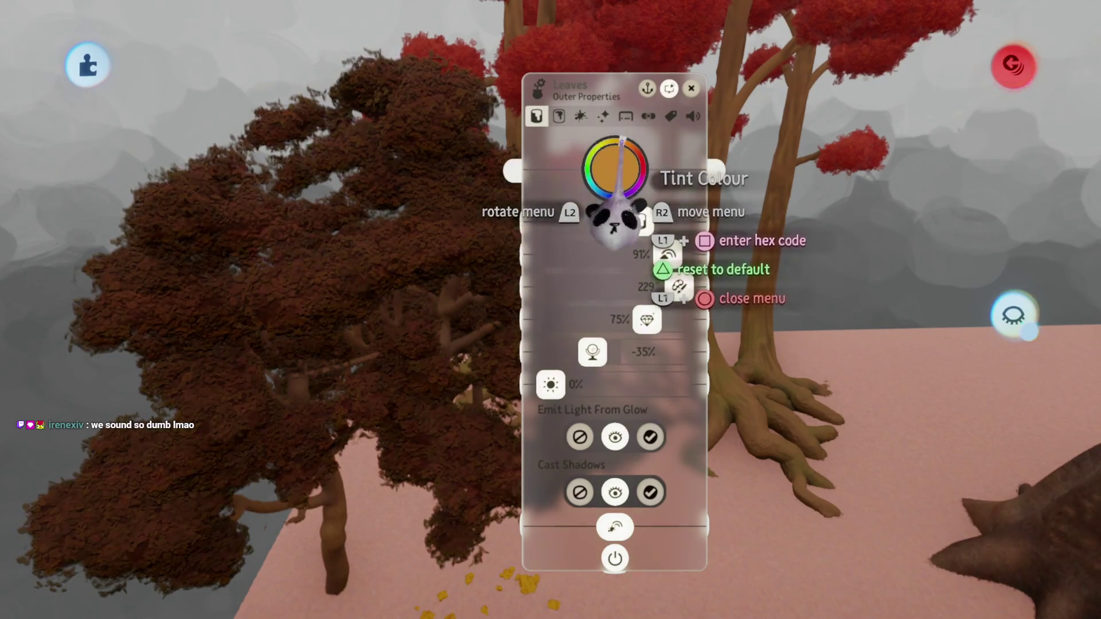
pyautogui.moveTo(626, 224); pyautogui.dragTo(627, 308)
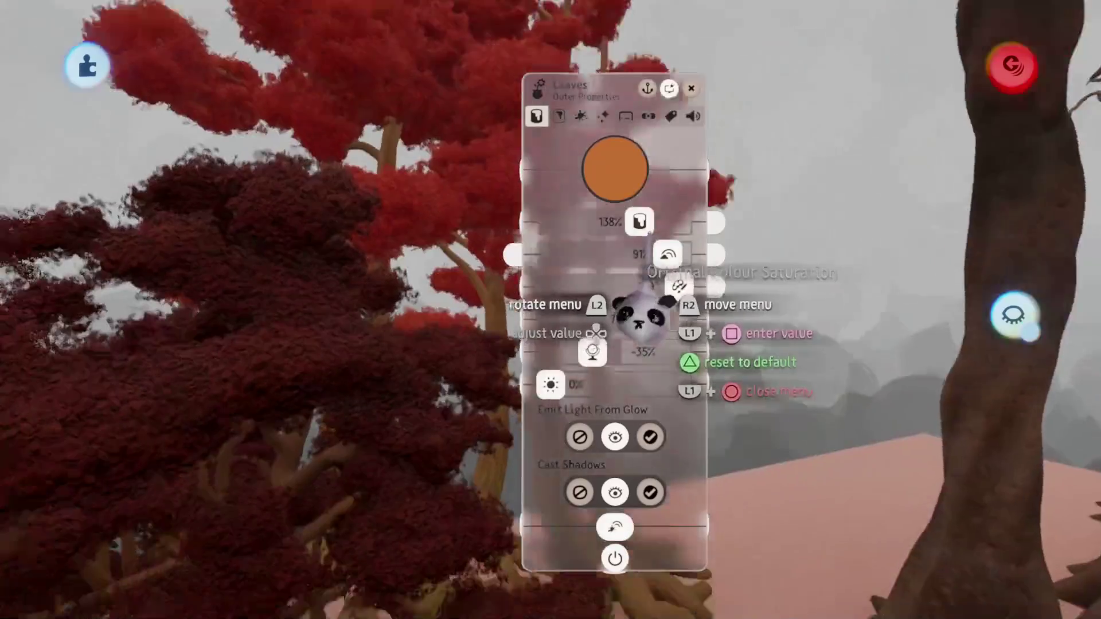
pyautogui.moveTo(615, 172); pyautogui.dragTo(617, 258)
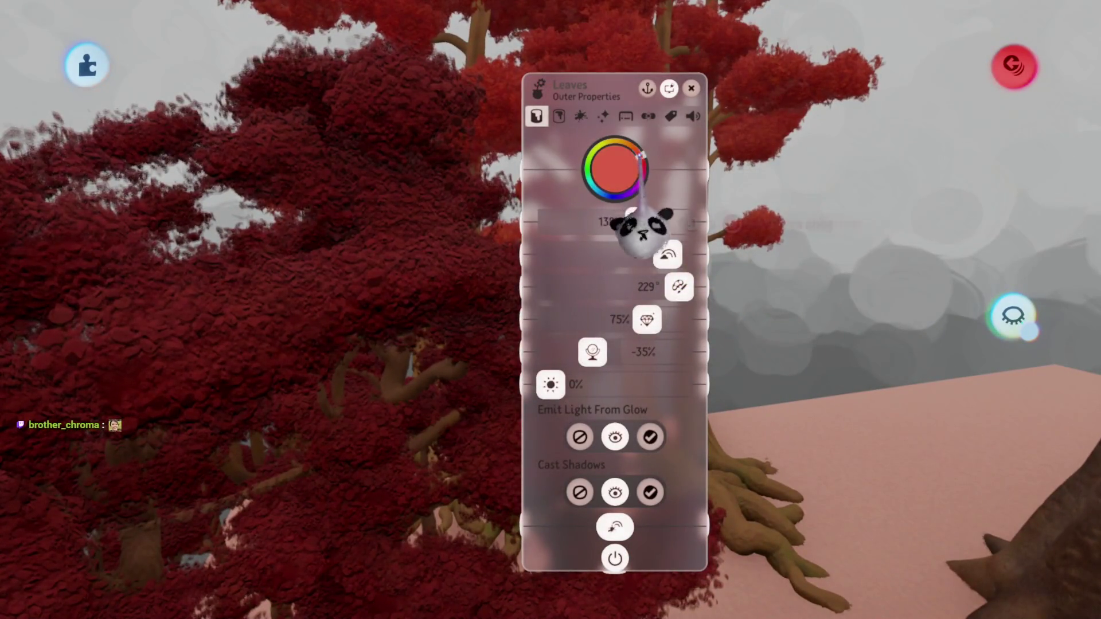
pyautogui.moveTo(634, 227); pyautogui.dragTo(658, 300)
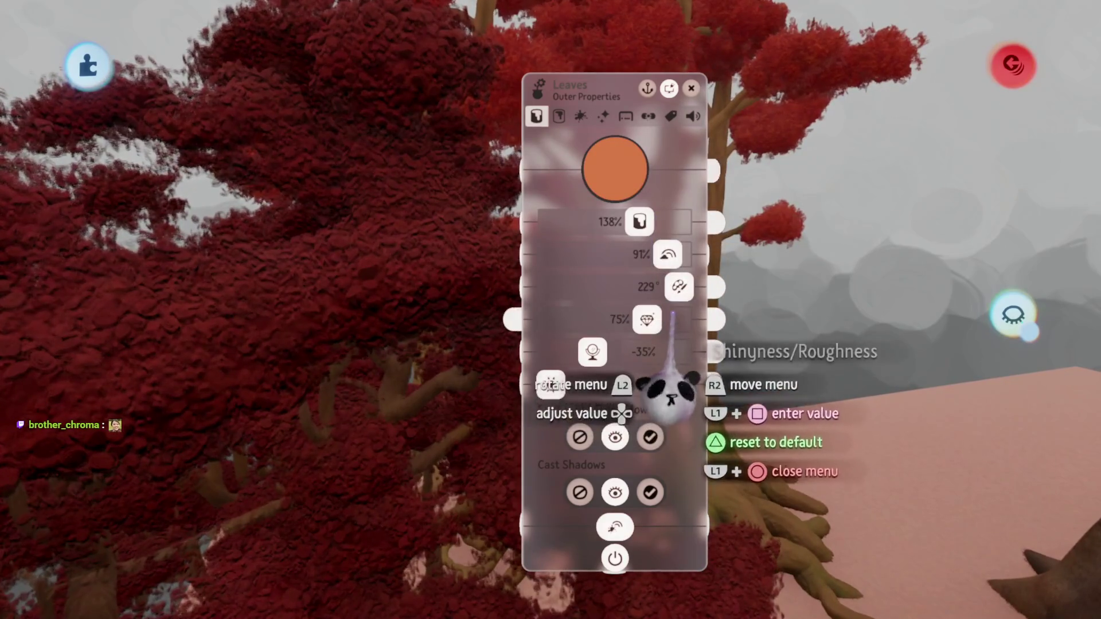
pyautogui.moveTo(615, 172); pyautogui.dragTo(625, 249)
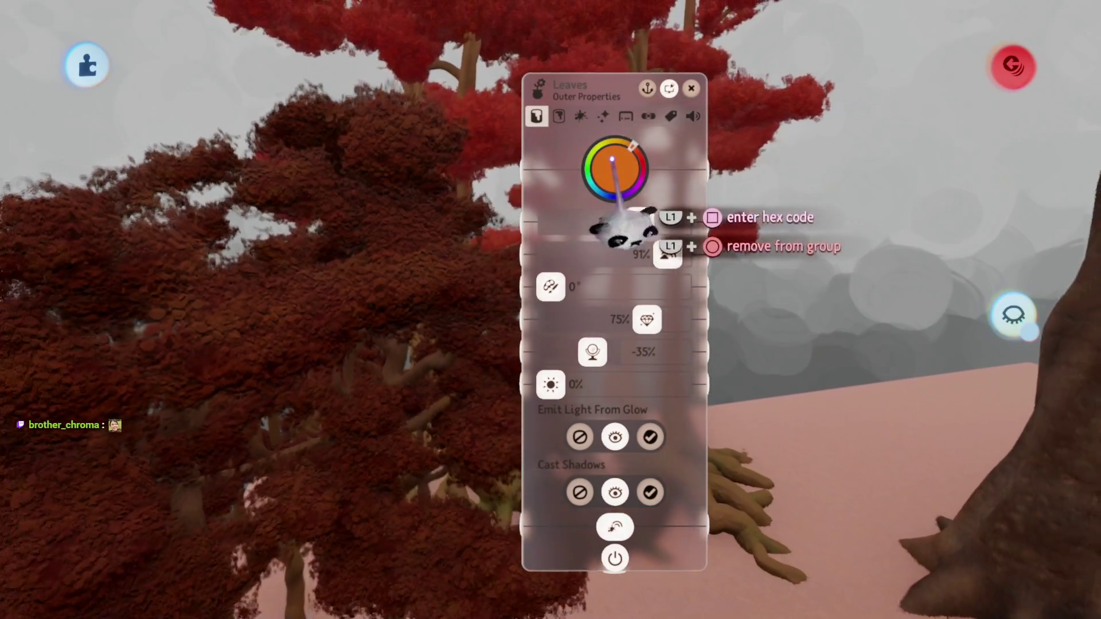
# Close the Leaves properties and delete the dark red leaf canopy, leaving bare trunks
pyautogui.press('Escape')
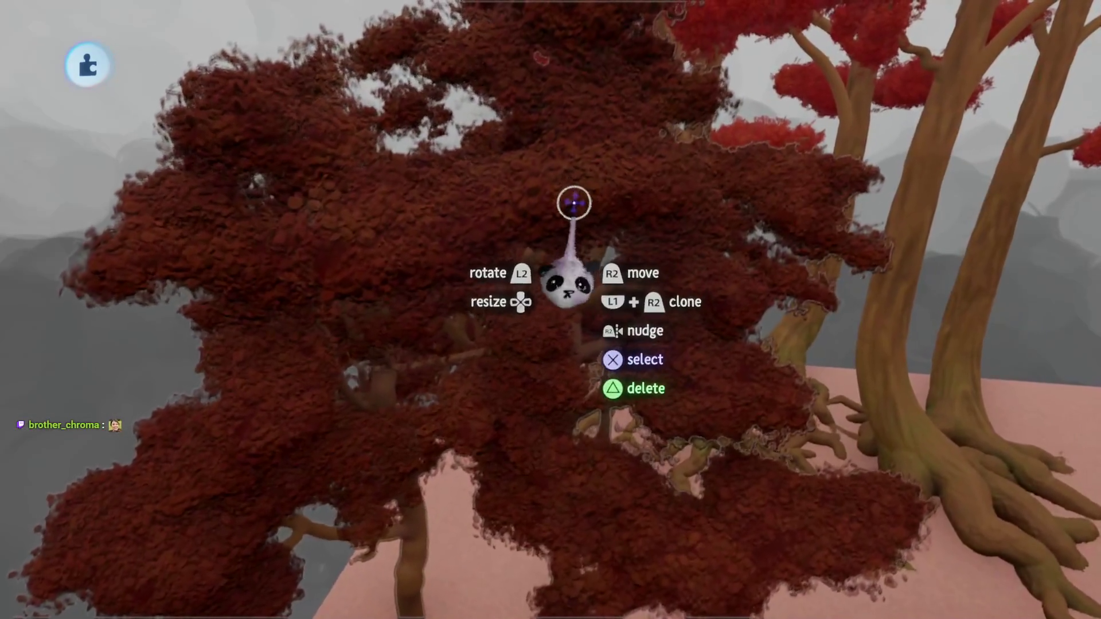
pyautogui.press('Delete')
pyautogui.moveTo(551, 308)
pyautogui.mouseDown()
pyautogui.moveTo(553, 423)
pyautogui.moveTo(565, 332)
pyautogui.moveTo(517, 310)
pyautogui.moveTo(436, 312)
pyautogui.moveTo(574, 309)
pyautogui.moveTo(619, 327)
pyautogui.mouseUp()
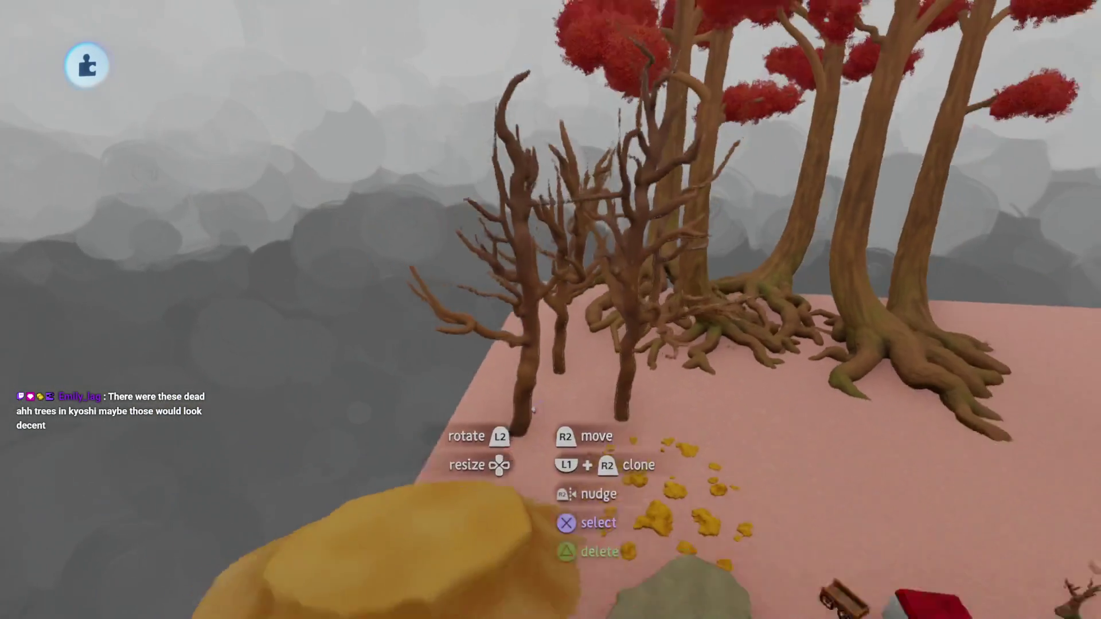
# Search the stamp library for 'Kyo' and pick Kyoshi Island Assets to stamp
pyautogui.moveTo(533, 409); pyautogui.dragTo(344, 161)
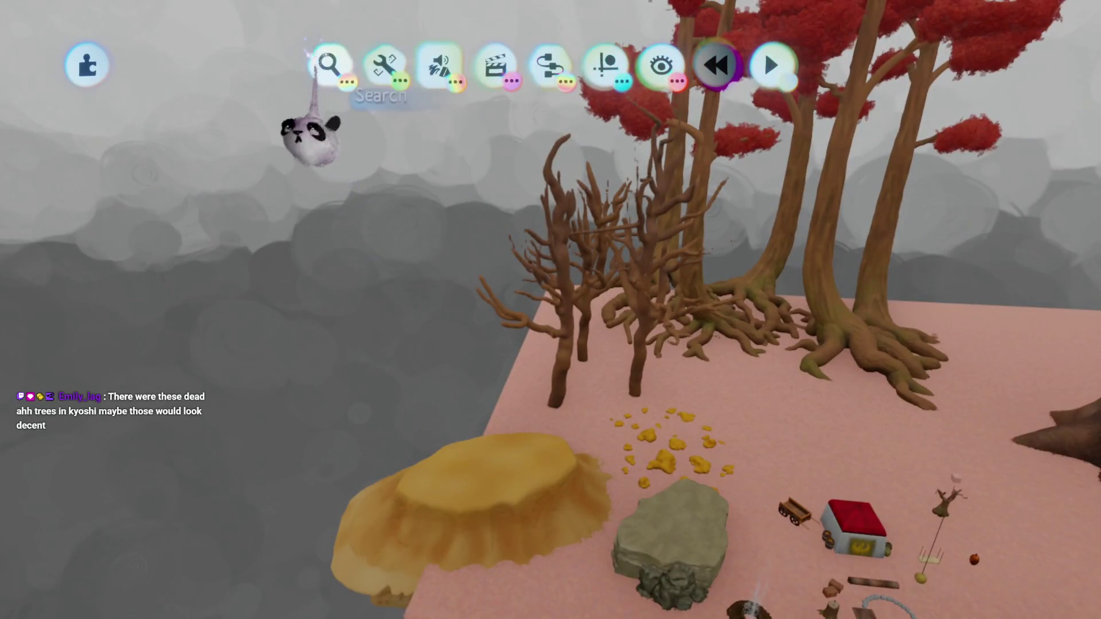
pyautogui.click(315, 58)
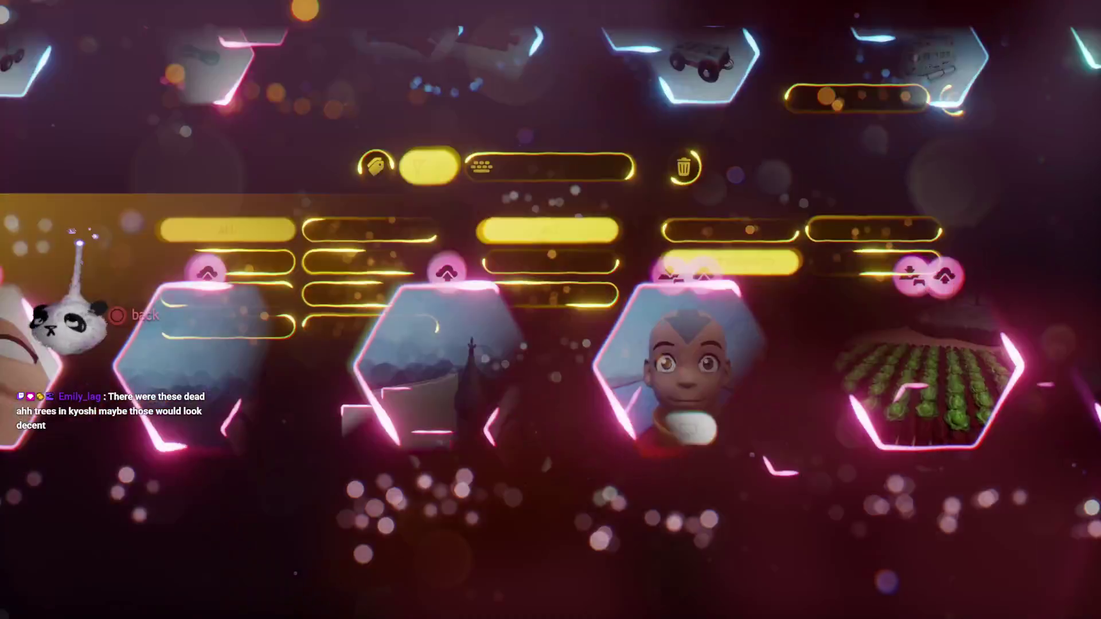
pyautogui.write('KO')
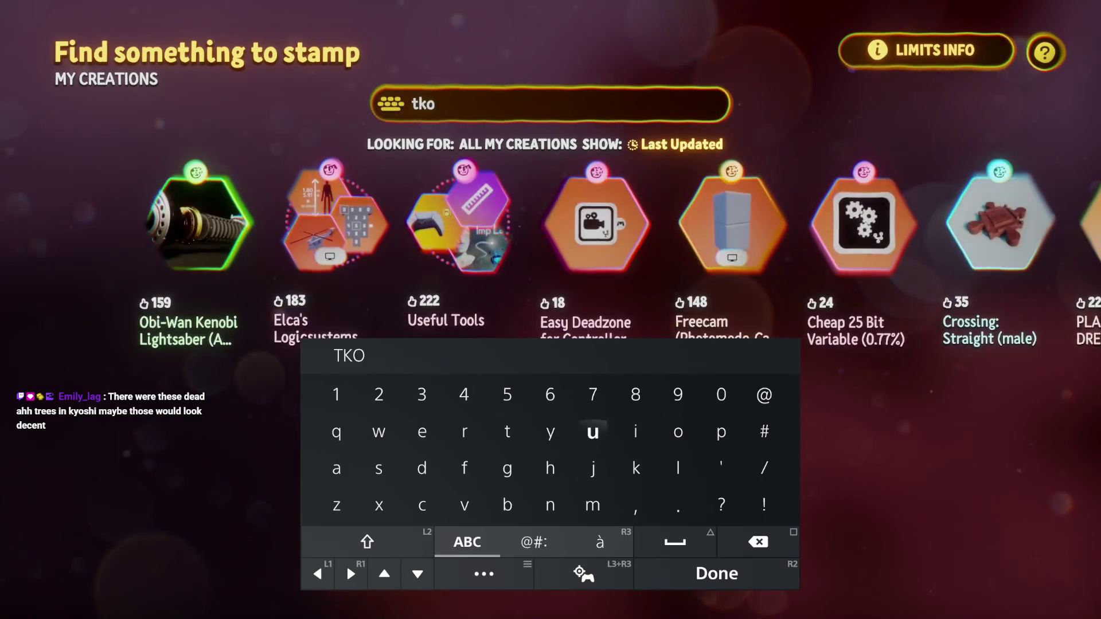
pyautogui.press('BackSpace')
pyautogui.press('BackSpace')
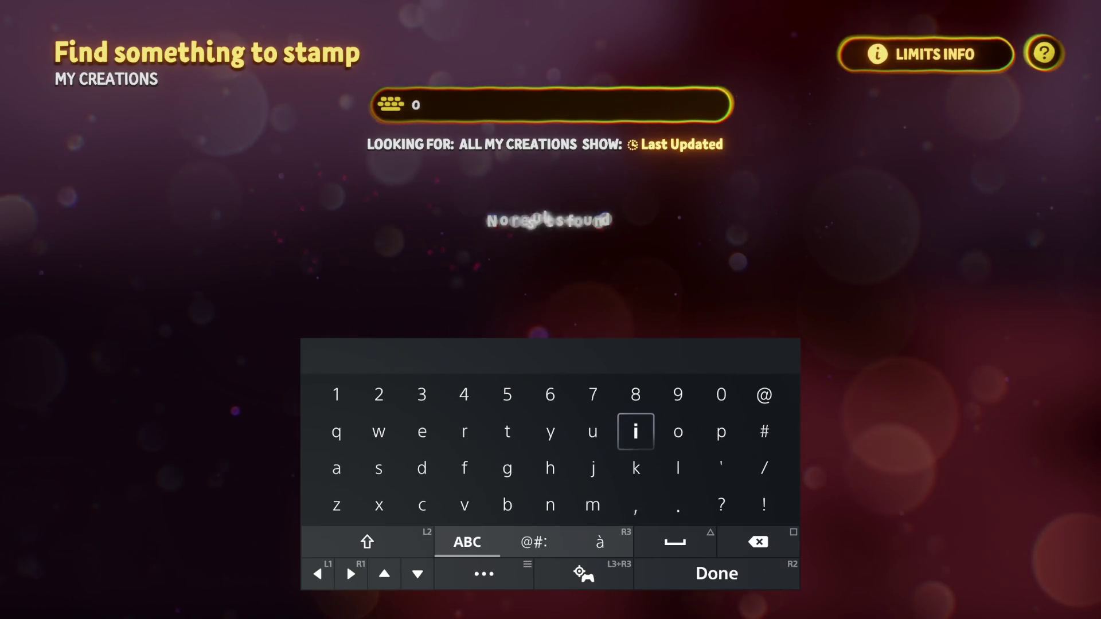
pyautogui.write('Ky')
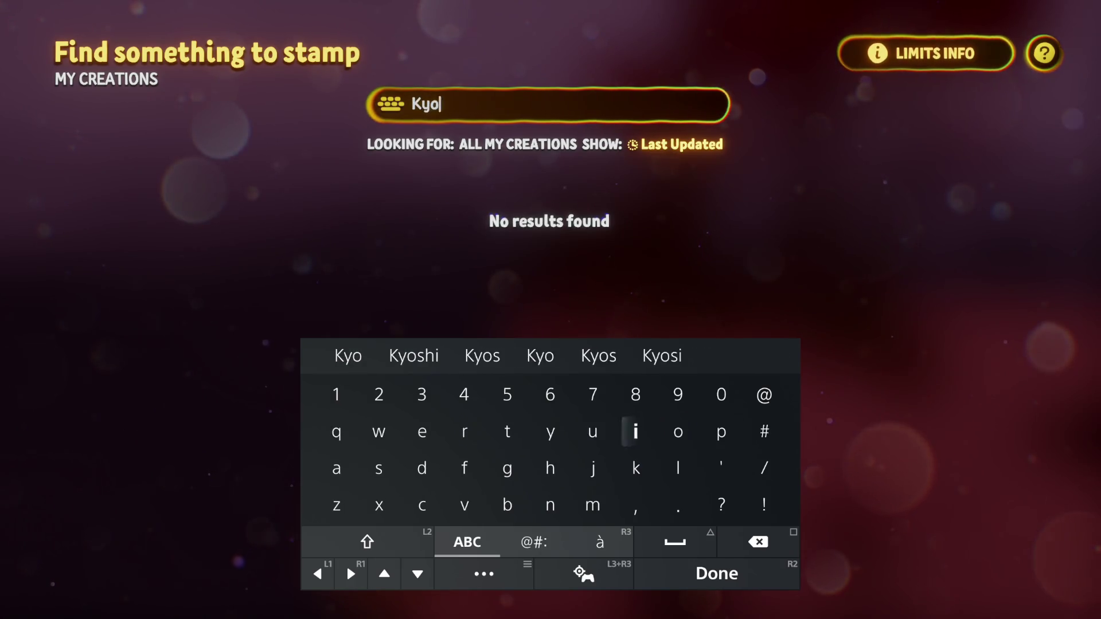
pyautogui.press('Return')
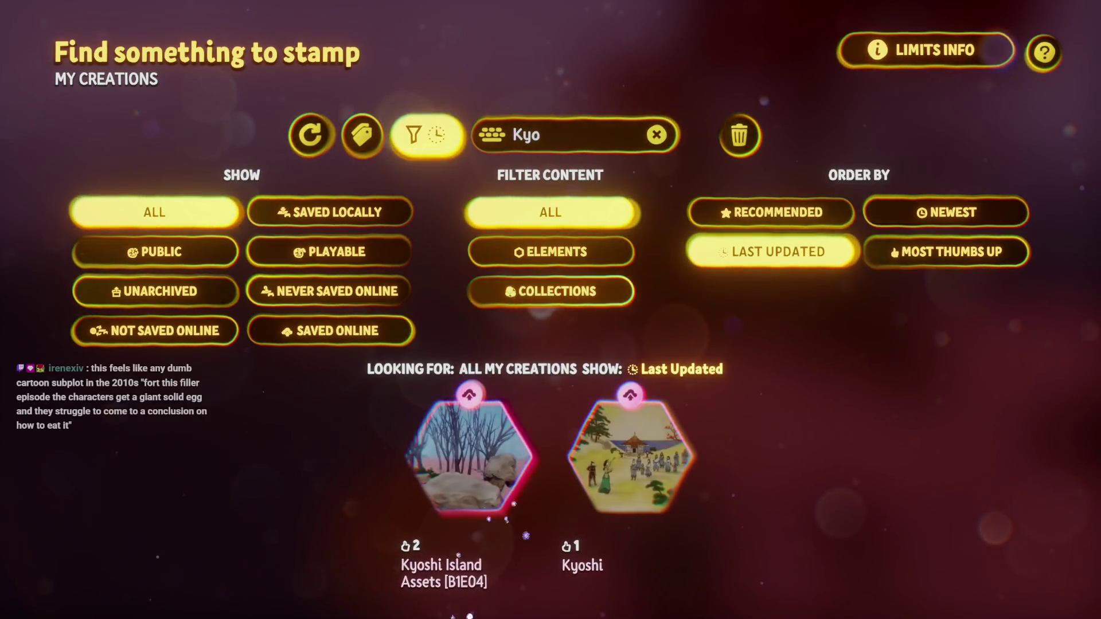
pyautogui.click(471, 456)
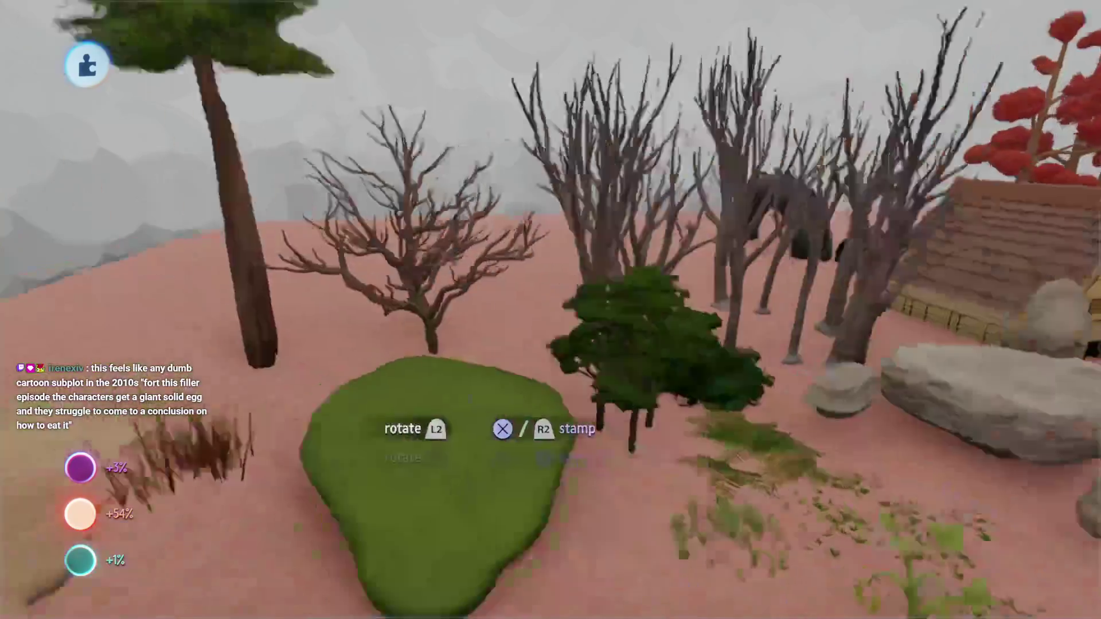
# Bring the Kyoshi Island Assets over the pink island, ready to stamp
pyautogui.click(470, 413)
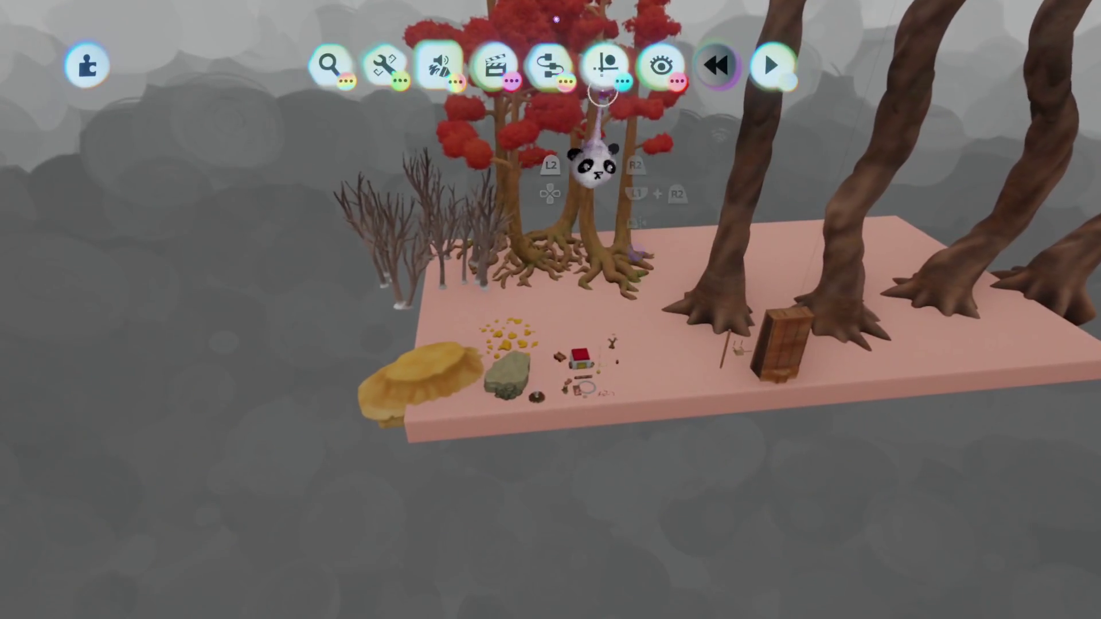
# Switch to moving objects, leave sculpt mode and return to the red trees' trunk sculptures
pyautogui.click(602, 74)
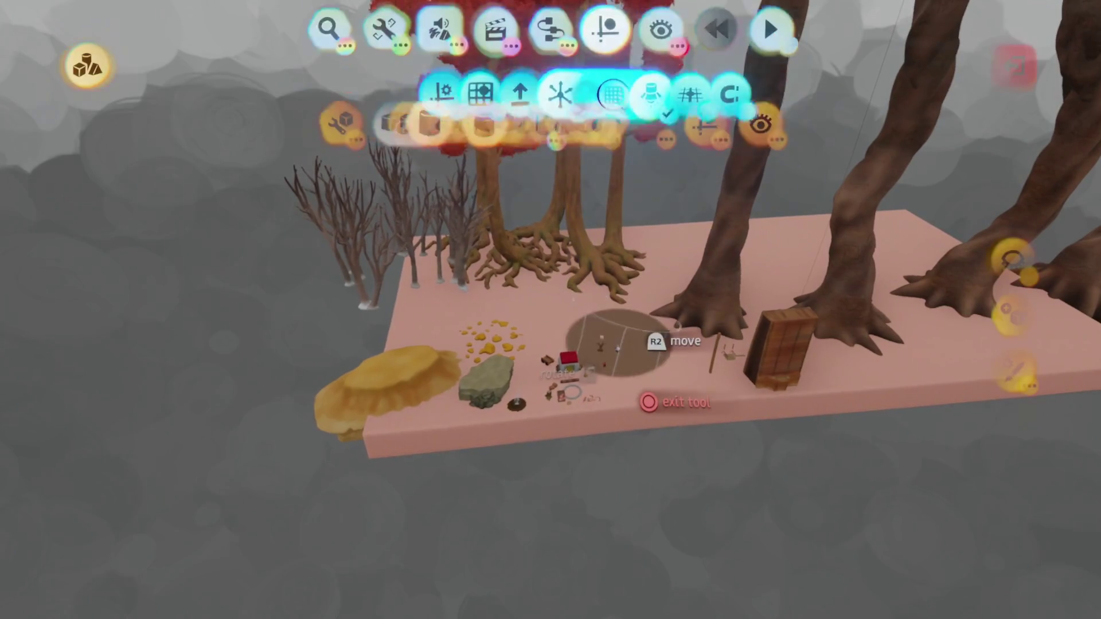
pyautogui.press('Escape')
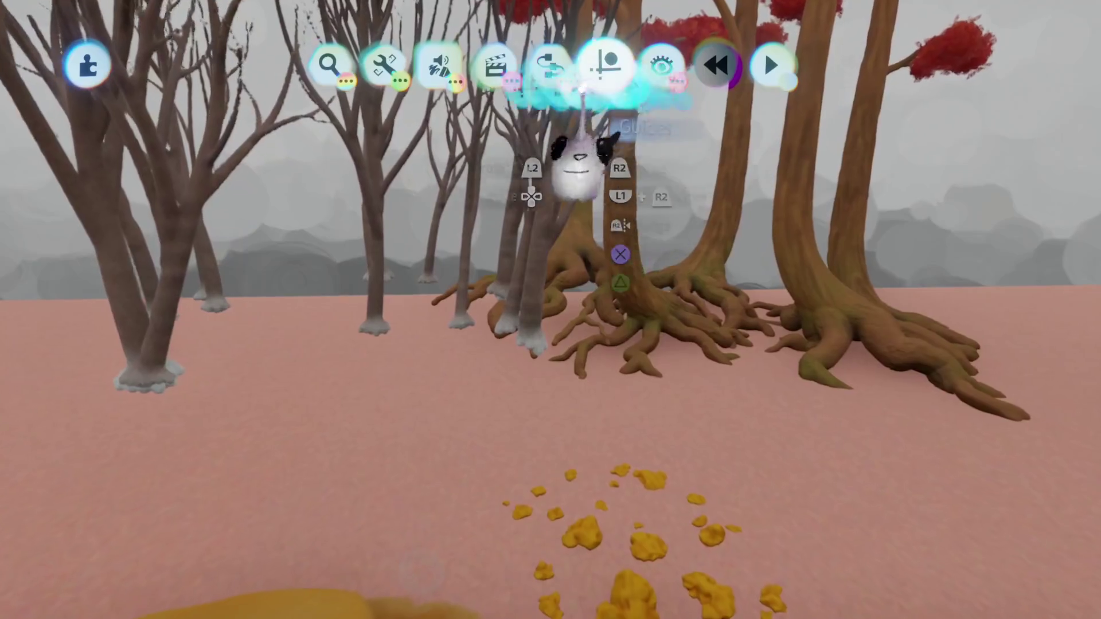
pyautogui.click(529, 283)
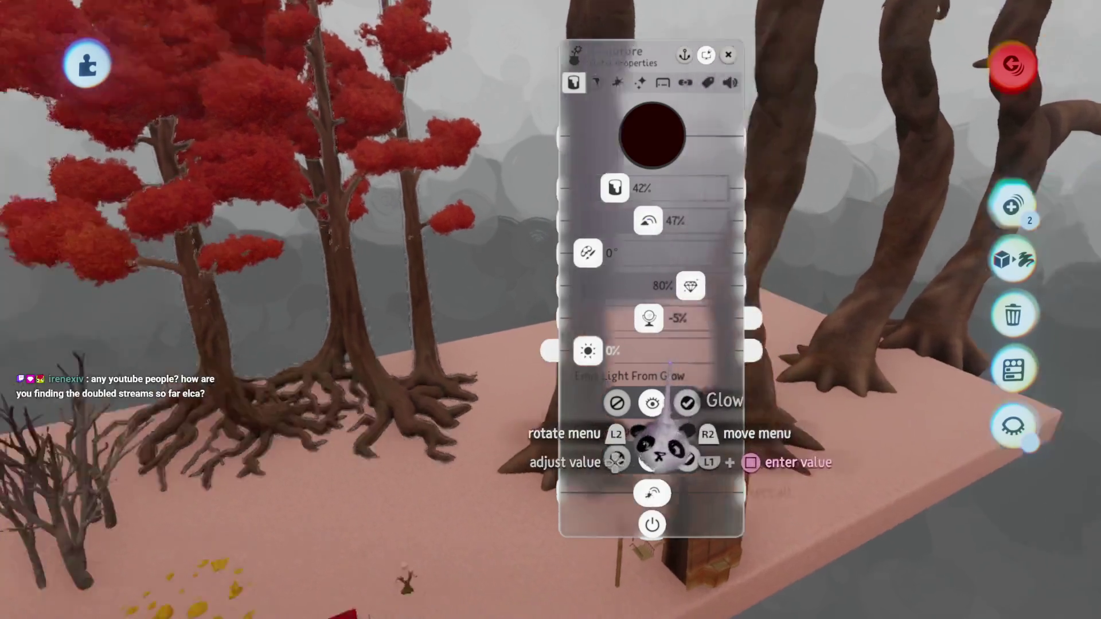
# Close the trunk sculpture's Outer Properties menu
pyautogui.press('Escape')
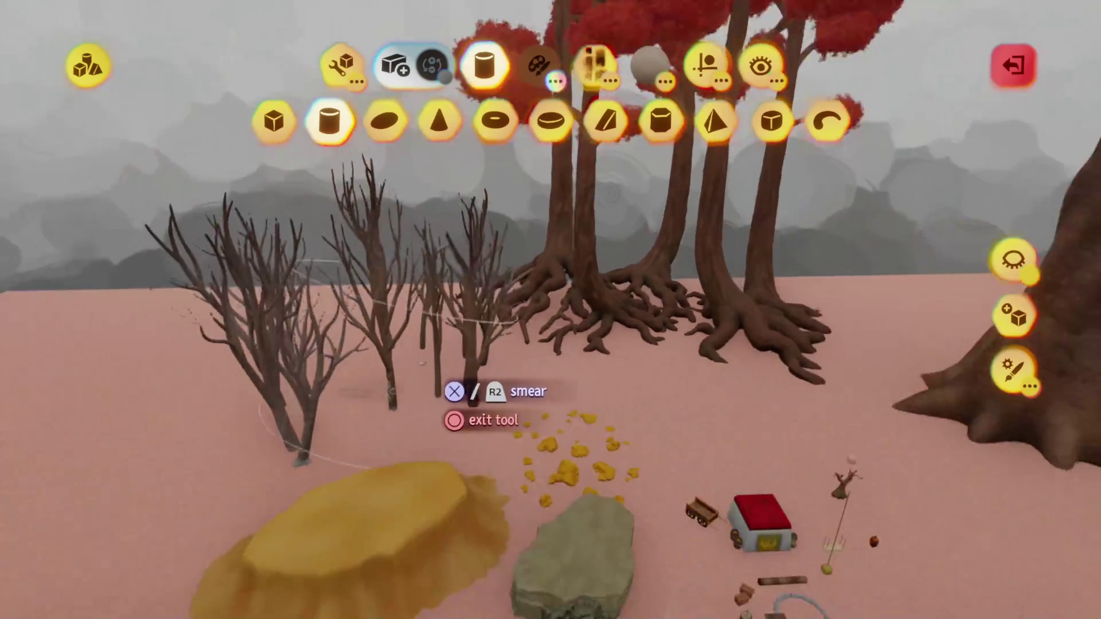
pyautogui.press('Escape')
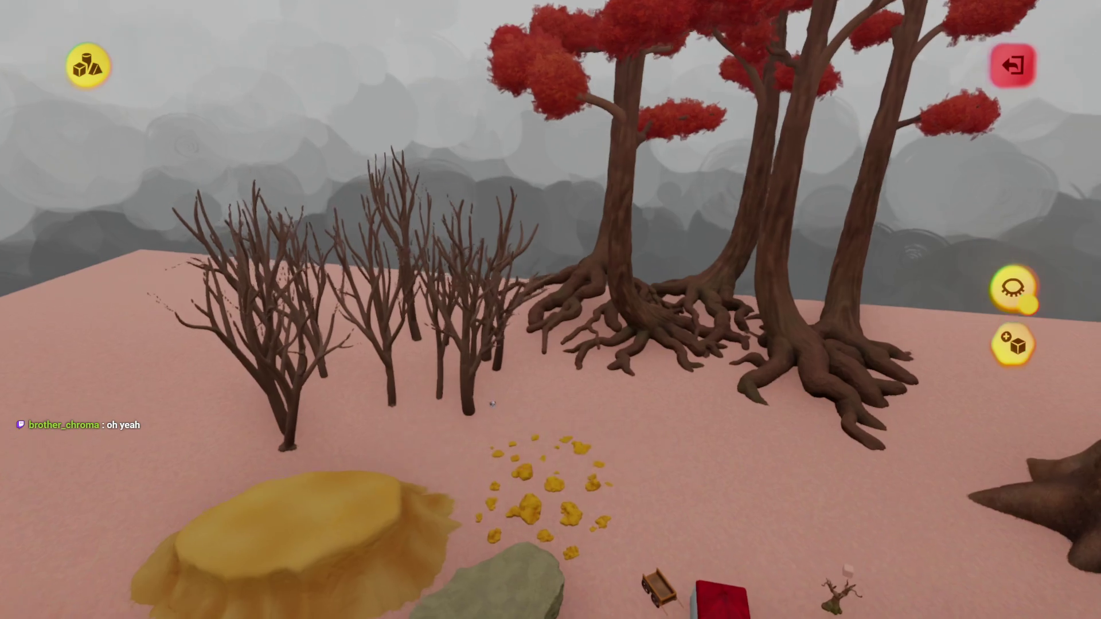
pyautogui.press('Escape')
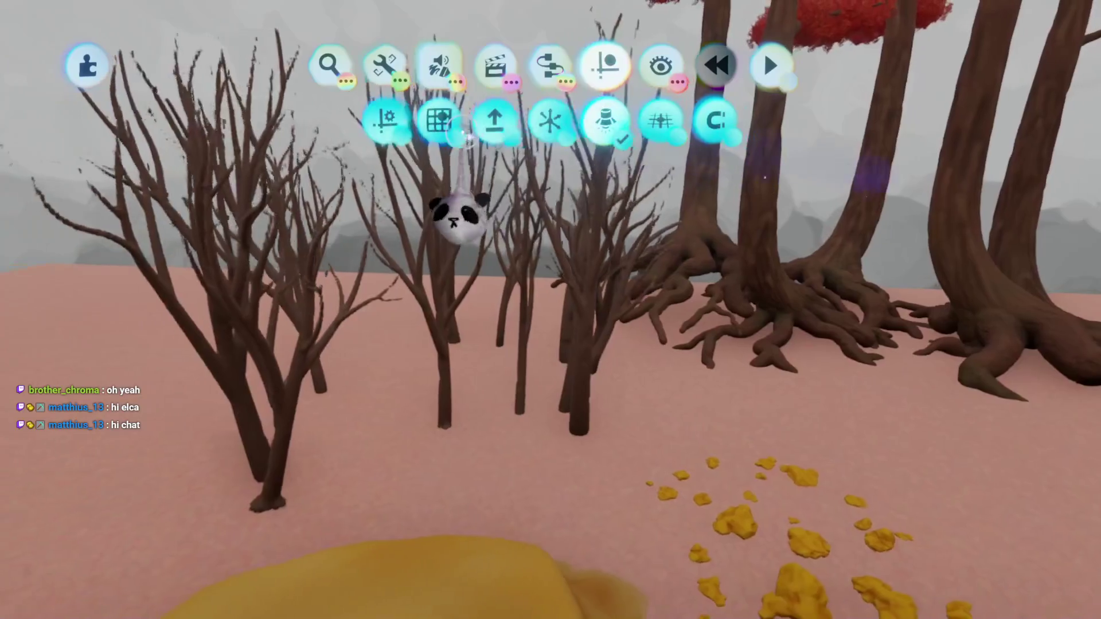
pyautogui.moveTo(491, 352)
pyautogui.mouseDown()
pyautogui.moveTo(453, 309)
pyautogui.moveTo(470, 332)
pyautogui.moveTo(516, 258)
pyautogui.mouseUp()
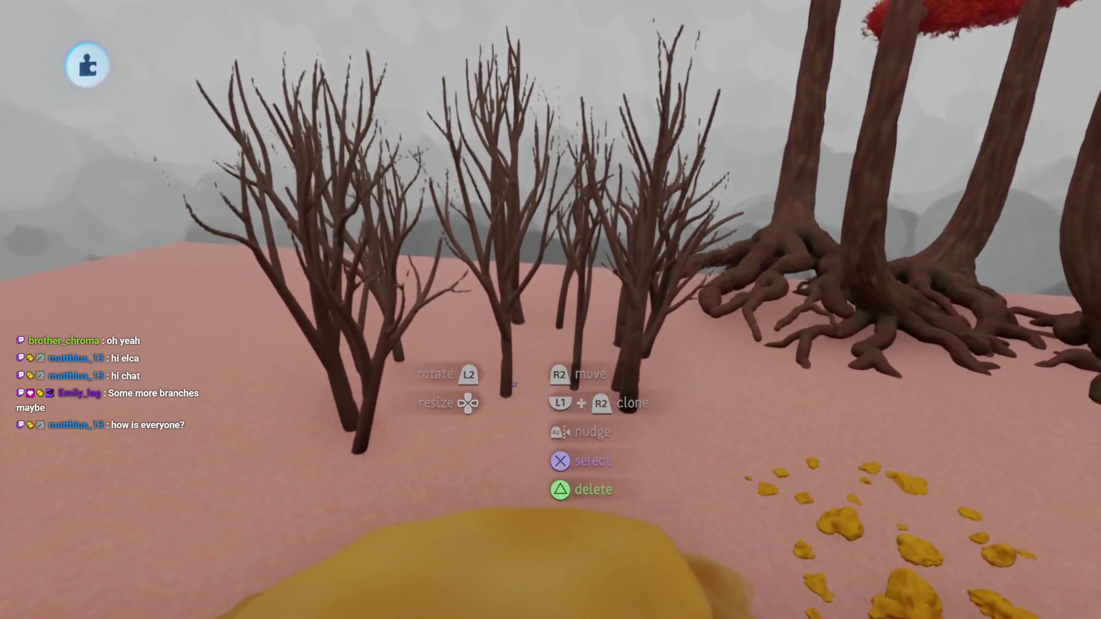
pyautogui.moveTo(513, 383)
pyautogui.mouseDown()
pyautogui.moveTo(515, 333)
pyautogui.moveTo(433, 388)
pyautogui.moveTo(551, 138)
pyautogui.moveTo(493, 431)
pyautogui.mouseUp()
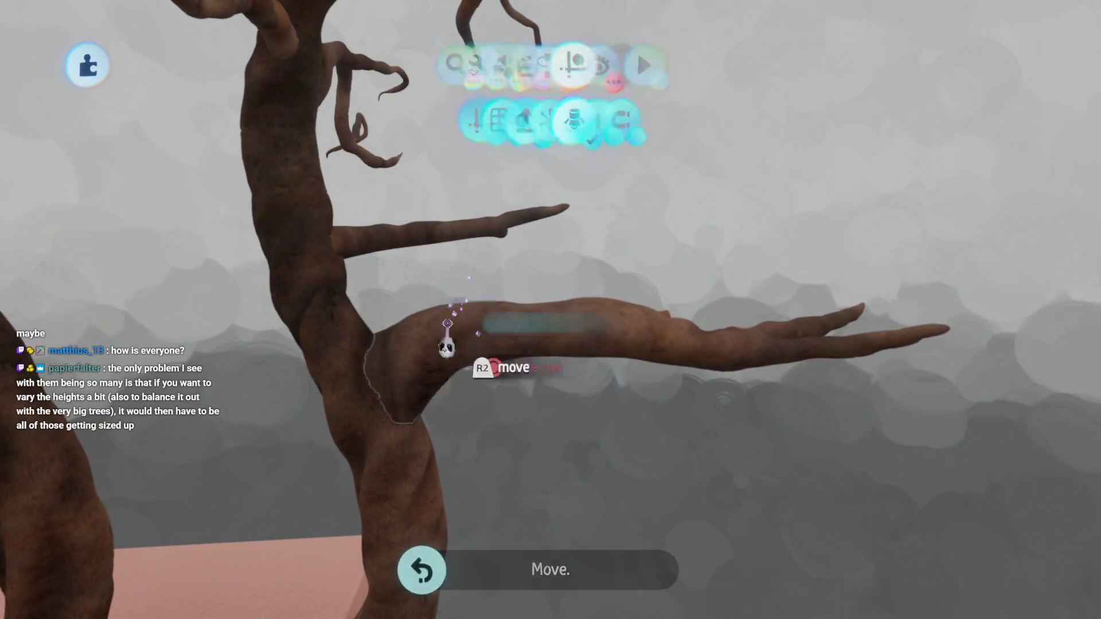
pyautogui.moveTo(455, 368)
pyautogui.mouseDown()
pyautogui.moveTo(626, 277)
pyautogui.moveTo(539, 366)
pyautogui.moveTo(523, 450)
pyautogui.moveTo(484, 467)
pyautogui.moveTo(456, 359)
pyautogui.mouseUp()
pyautogui.moveTo(572, 367)
pyautogui.mouseDown()
pyautogui.moveTo(574, 416)
pyautogui.moveTo(565, 317)
pyautogui.moveTo(524, 315)
pyautogui.moveTo(708, 199)
pyautogui.mouseUp()
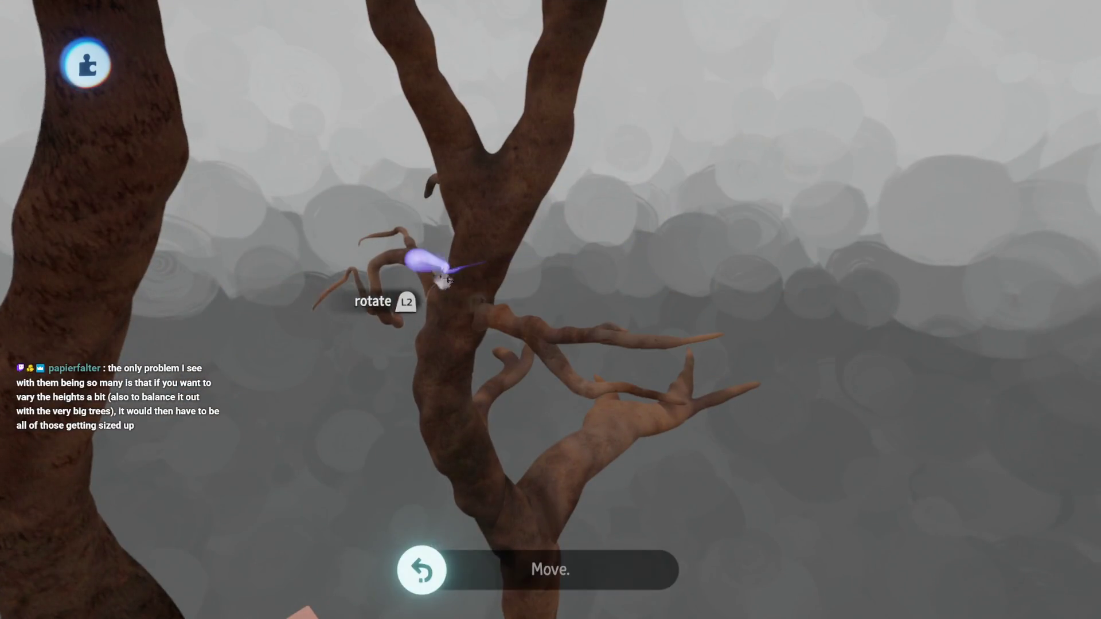
pyautogui.moveTo(480, 492)
pyautogui.mouseDown()
pyautogui.moveTo(479, 352)
pyautogui.moveTo(523, 448)
pyautogui.moveTo(511, 418)
pyautogui.moveTo(503, 246)
pyautogui.mouseUp()
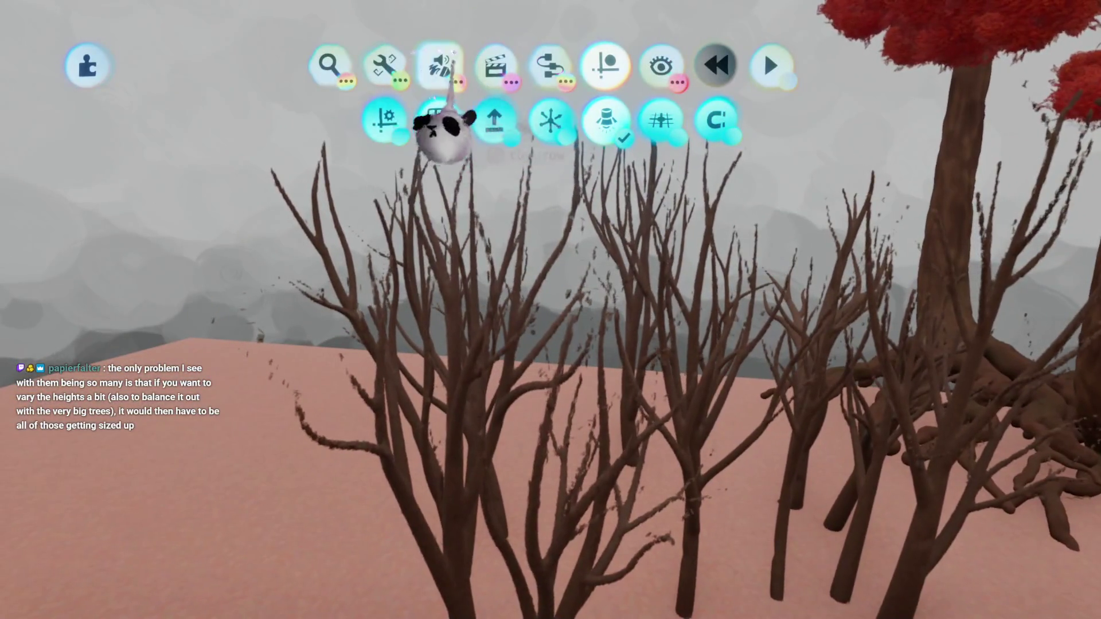
# Pick the sphere shape with an orange colour, ready to sculpt
pyautogui.click(441, 61)
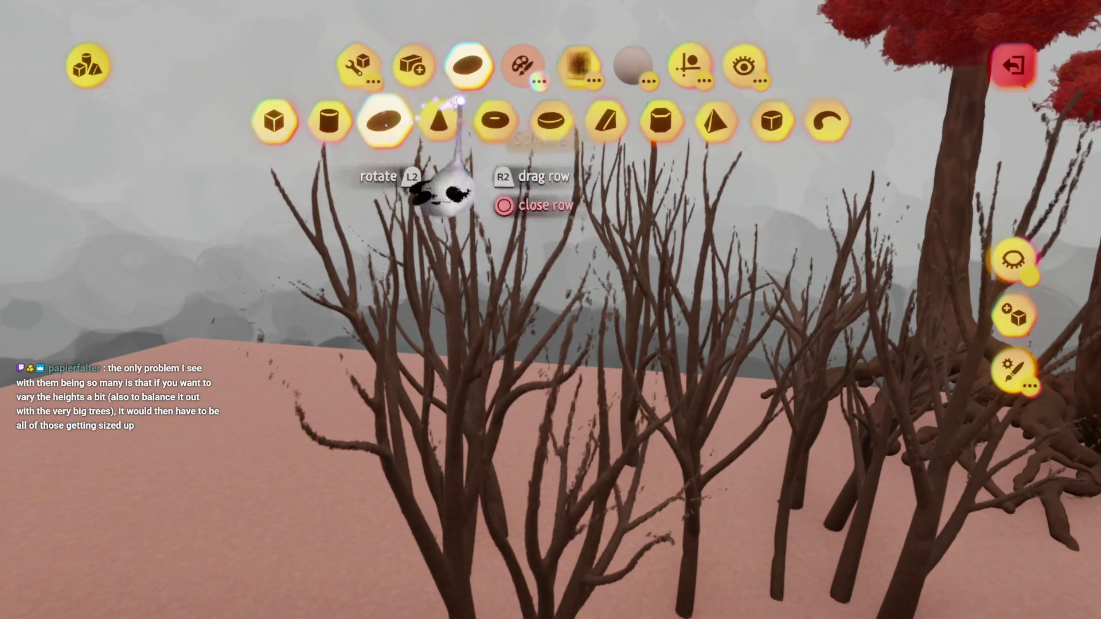
pyautogui.click(310, 118)
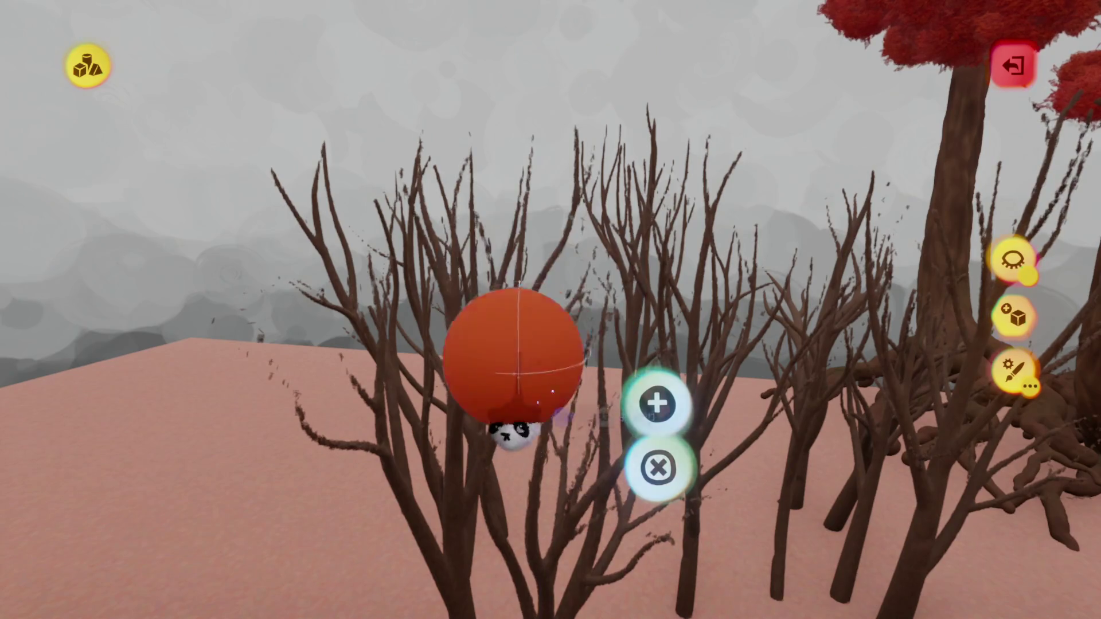
pyautogui.press('Return')
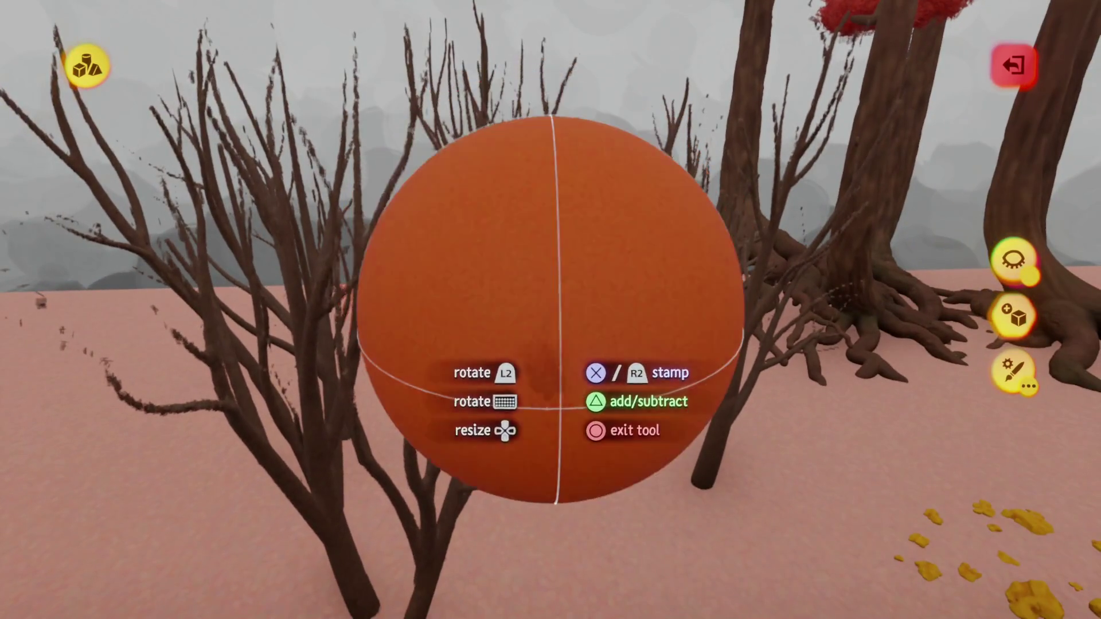
# Stamp an orange sphere and a red sphere among the bare tree's branches
pyautogui.scroll(-5, 550, 309)
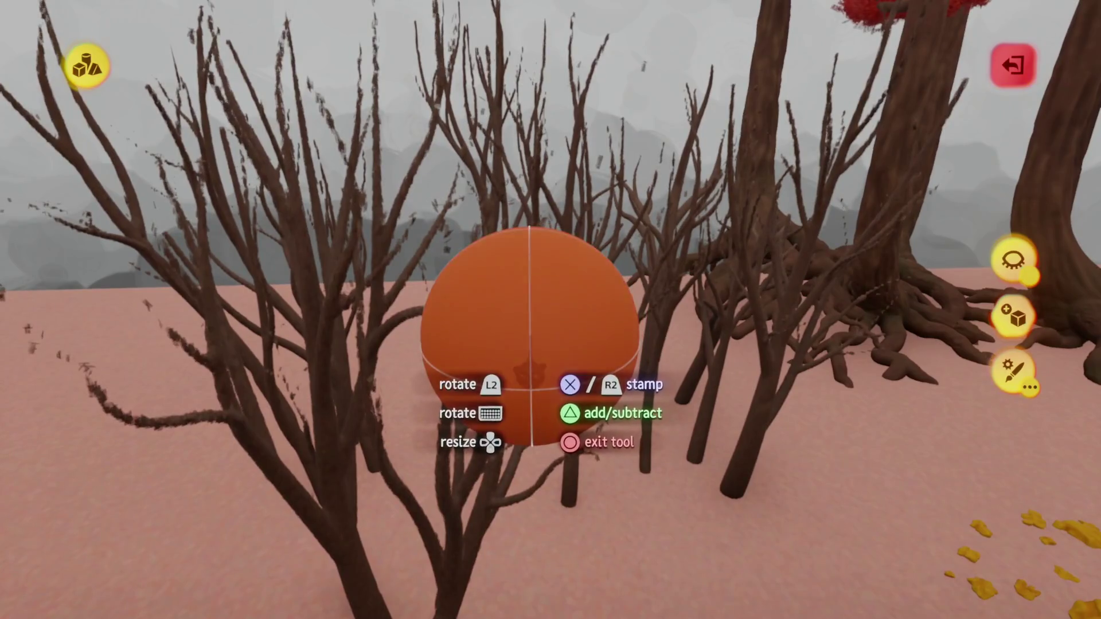
pyautogui.scroll(-5, 536, 364)
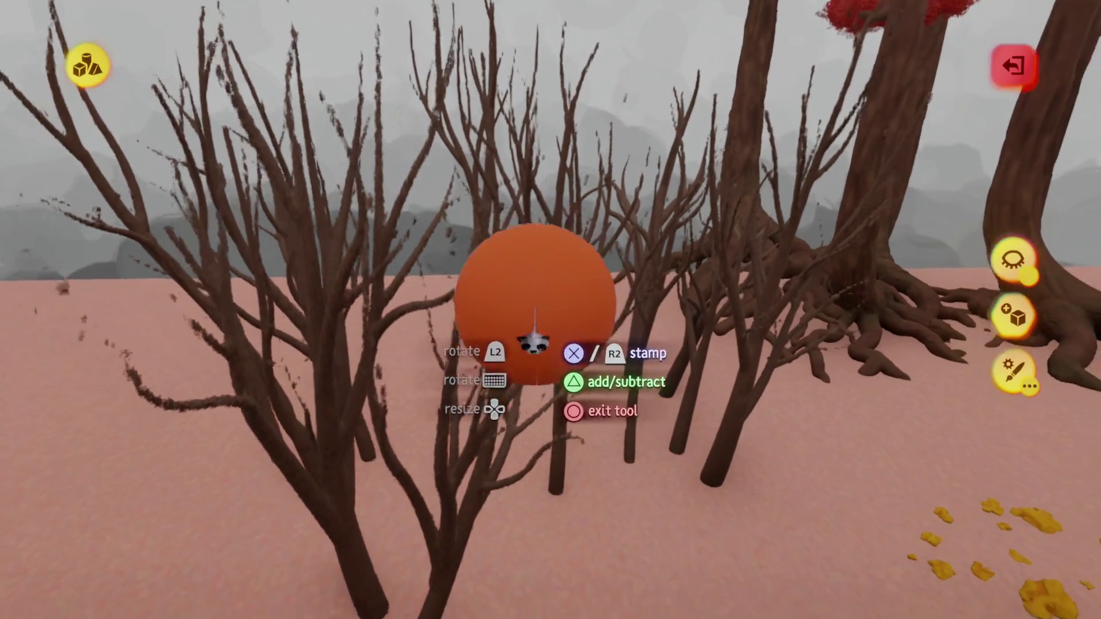
pyautogui.press('Left')
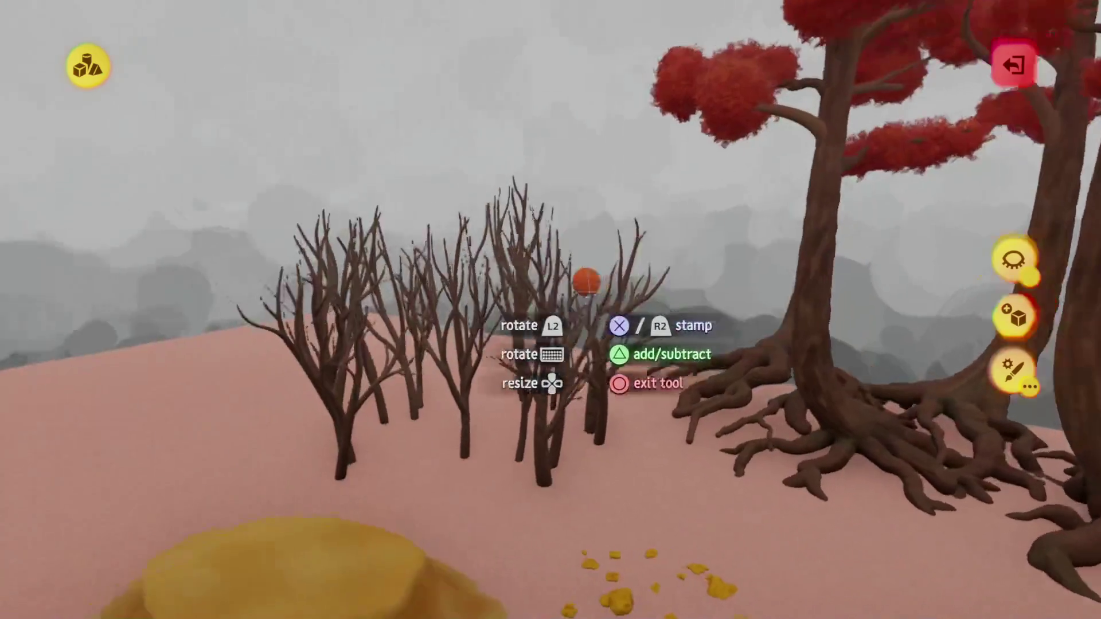
pyautogui.scroll(5, 550, 309)
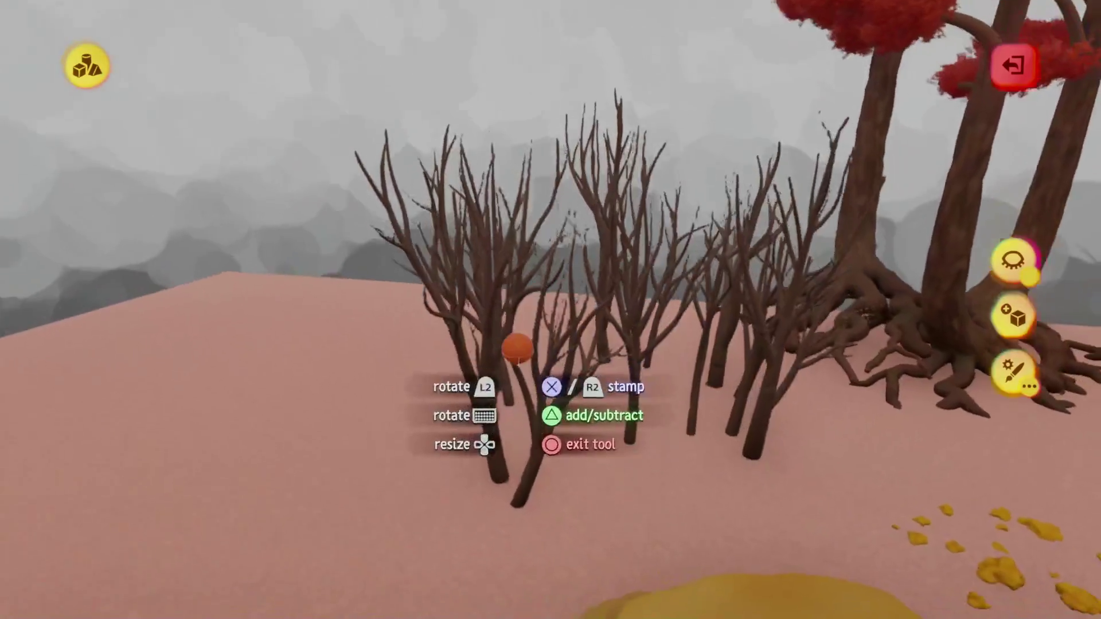
pyautogui.scroll(3, 551, 310)
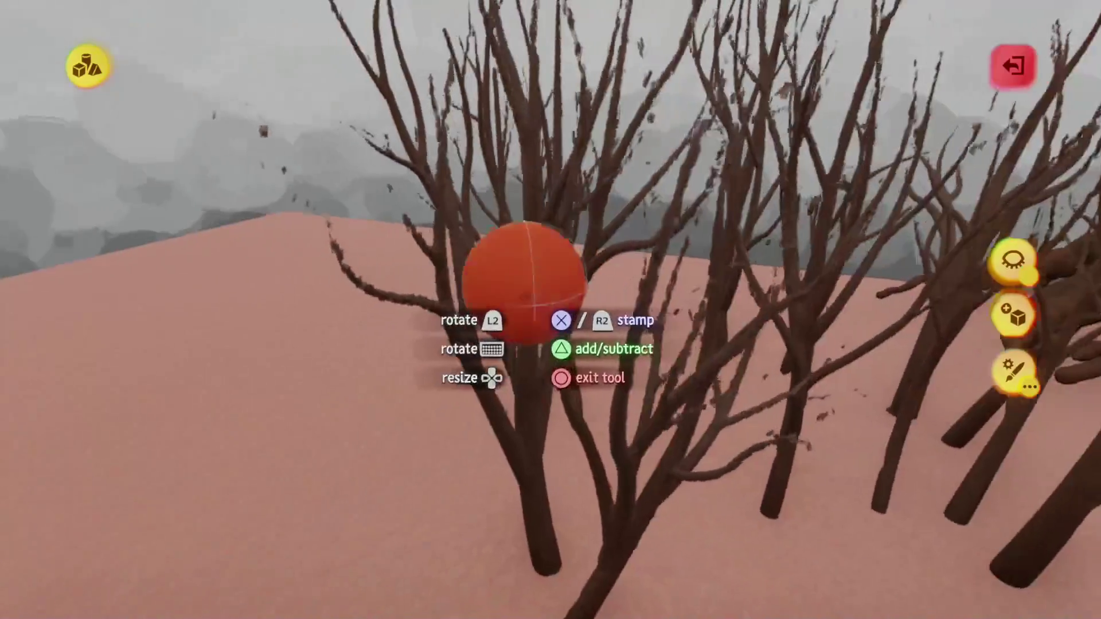
pyautogui.click(537, 298)
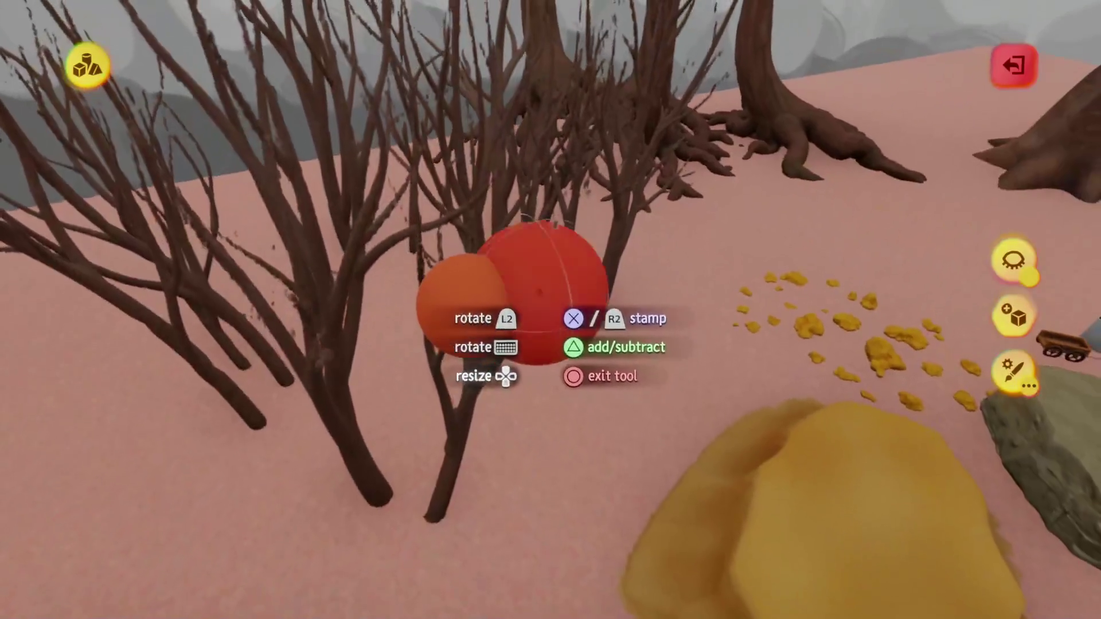
pyautogui.click(539, 252)
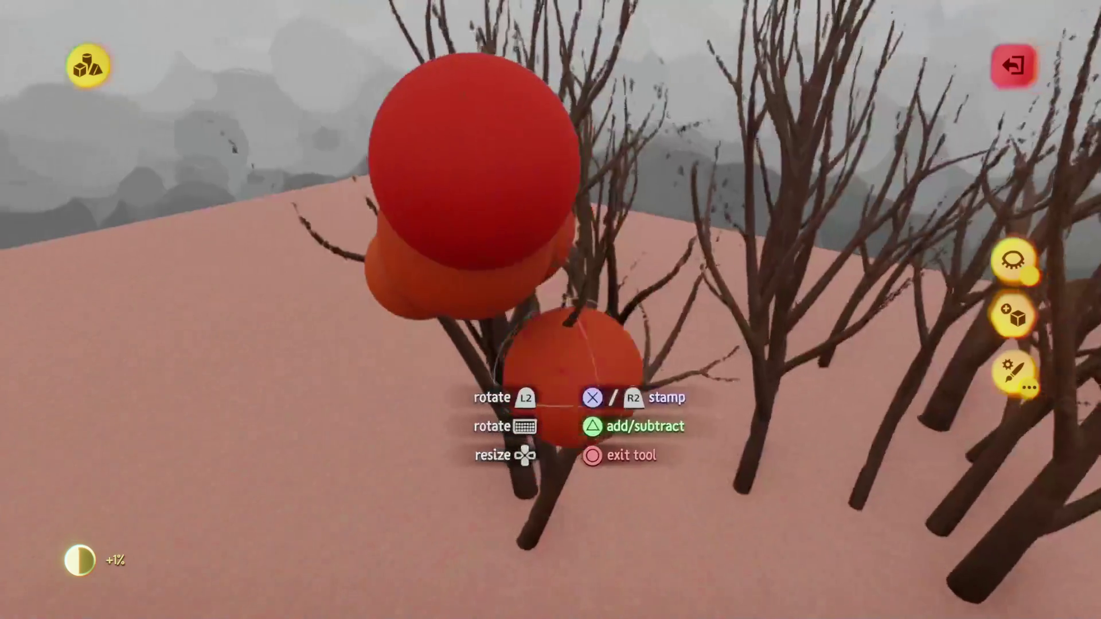
# Orbit around the new sphere cluster to check it from several sides
pyautogui.moveTo(574, 373); pyautogui.dragTo(559, 296)
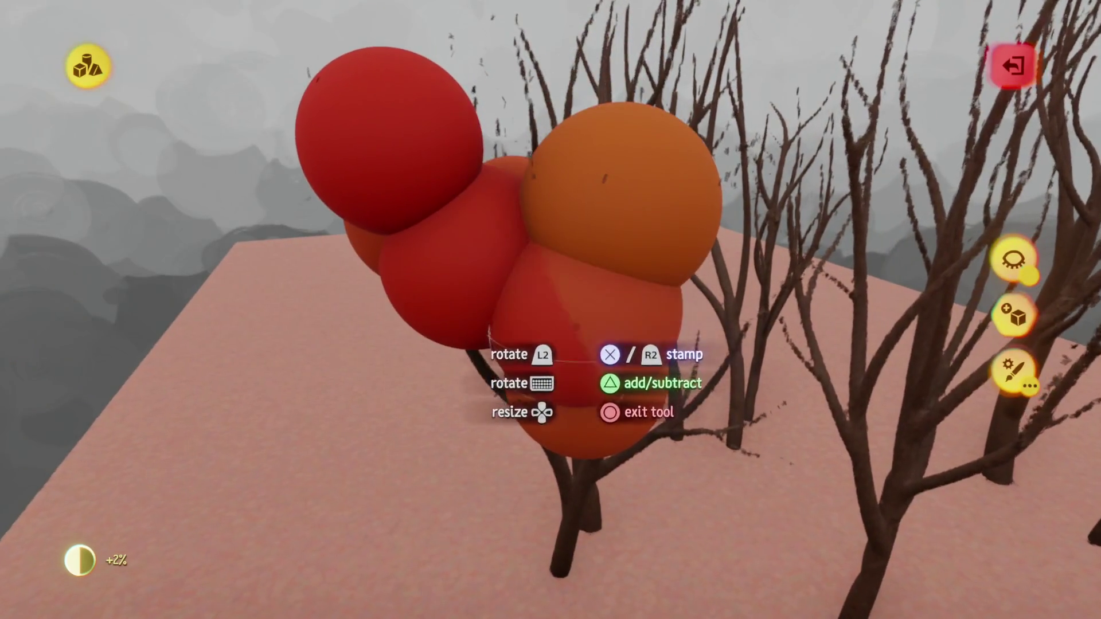
pyautogui.moveTo(596, 383)
pyautogui.mouseDown()
pyautogui.moveTo(583, 338)
pyautogui.moveTo(590, 376)
pyautogui.moveTo(557, 435)
pyautogui.moveTo(453, 453)
pyautogui.moveTo(477, 327)
pyautogui.moveTo(521, 280)
pyautogui.moveTo(549, 439)
pyautogui.moveTo(549, 299)
pyautogui.moveTo(591, 195)
pyautogui.moveTo(516, 480)
pyautogui.mouseUp()
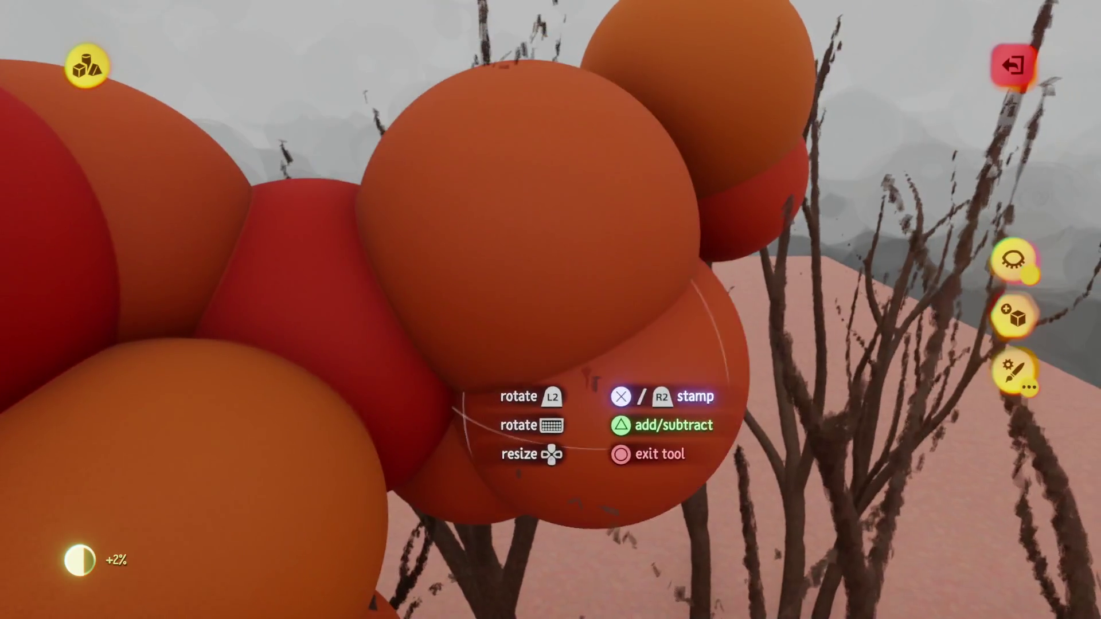
pyautogui.moveTo(498, 362); pyautogui.dragTo(476, 344)
pyautogui.moveTo(588, 252)
pyautogui.mouseDown()
pyautogui.moveTo(475, 328)
pyautogui.moveTo(465, 210)
pyautogui.moveTo(426, 218)
pyautogui.moveTo(519, 325)
pyautogui.mouseUp()
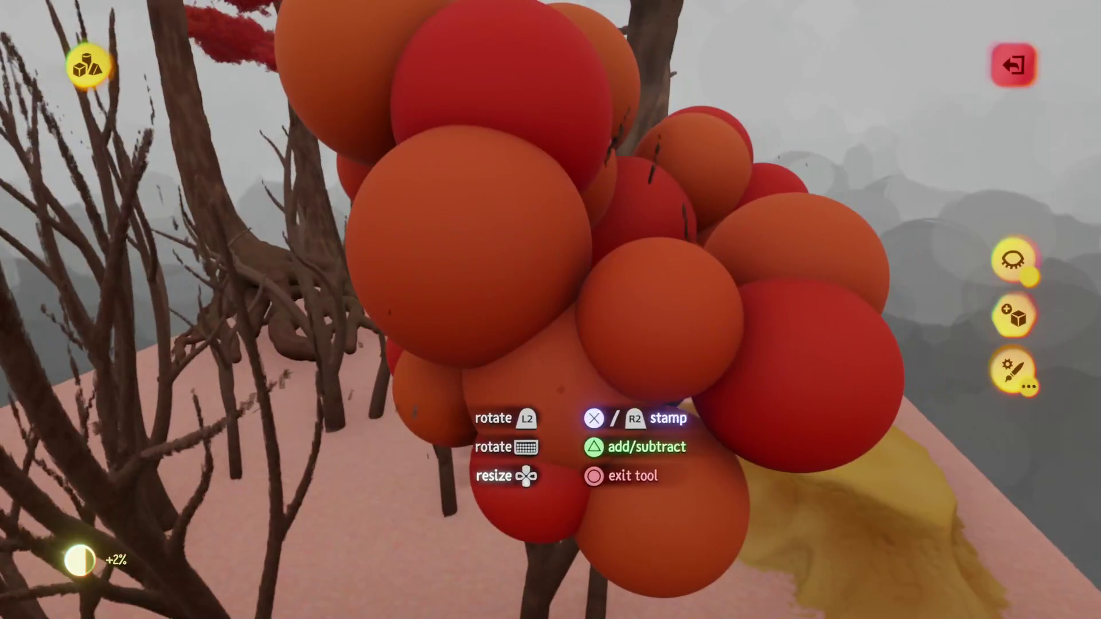
pyautogui.moveTo(594, 368)
pyautogui.mouseDown()
pyautogui.moveTo(576, 232)
pyautogui.moveTo(581, 164)
pyautogui.moveTo(594, 245)
pyautogui.moveTo(583, 224)
pyautogui.moveTo(579, 287)
pyautogui.moveTo(571, 212)
pyautogui.moveTo(464, 252)
pyautogui.moveTo(497, 310)
pyautogui.moveTo(508, 207)
pyautogui.moveTo(543, 181)
pyautogui.mouseUp()
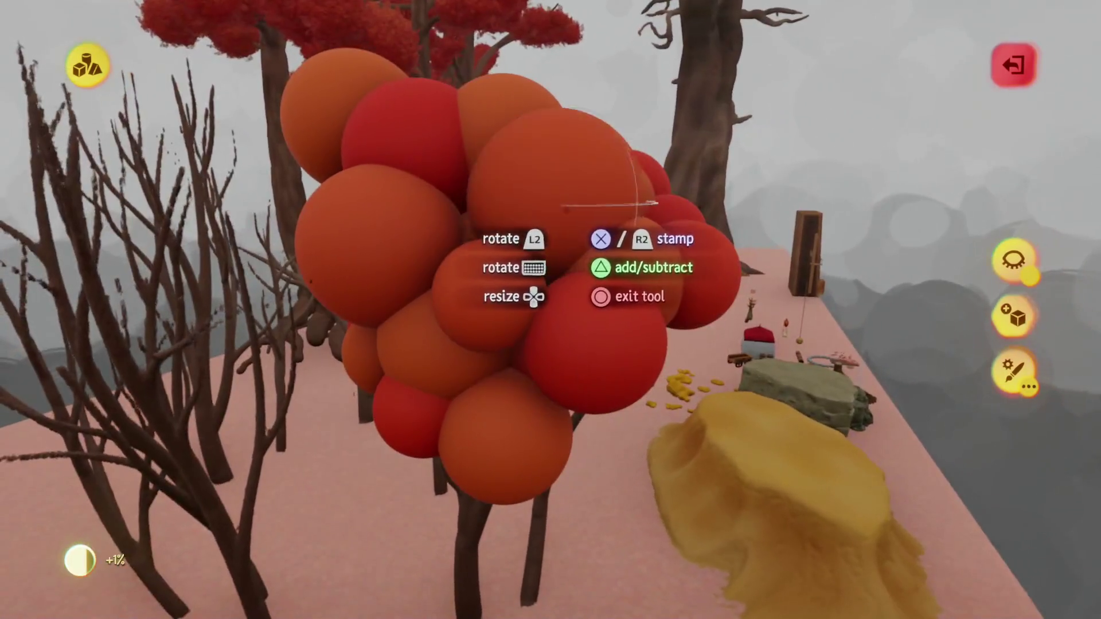
pyautogui.moveTo(600, 201)
pyautogui.mouseDown()
pyautogui.moveTo(564, 393)
pyautogui.moveTo(580, 376)
pyautogui.moveTo(573, 334)
pyautogui.moveTo(561, 363)
pyautogui.moveTo(612, 214)
pyautogui.moveTo(511, 430)
pyautogui.moveTo(509, 388)
pyautogui.moveTo(537, 405)
pyautogui.moveTo(513, 343)
pyautogui.mouseUp()
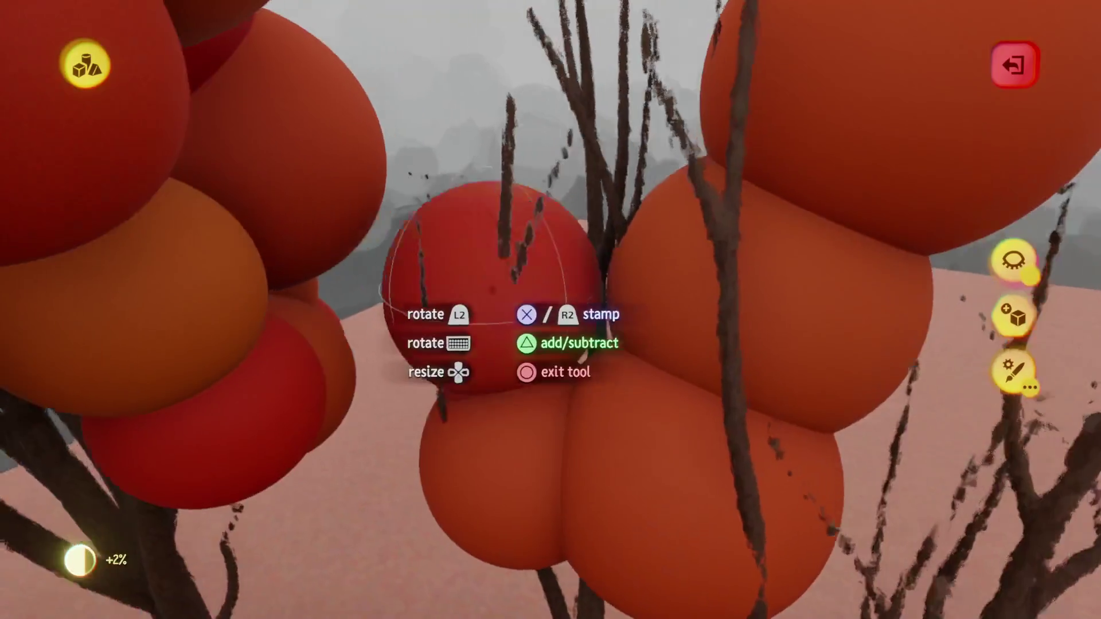
# Orbit the canopies while adding orange and red spheres for a fuller, rounder crown
pyautogui.moveTo(562, 373); pyautogui.dragTo(620, 218)
pyautogui.moveTo(659, 290)
pyautogui.mouseDown()
pyautogui.moveTo(629, 409)
pyautogui.moveTo(590, 331)
pyautogui.moveTo(574, 378)
pyautogui.moveTo(629, 202)
pyautogui.mouseUp()
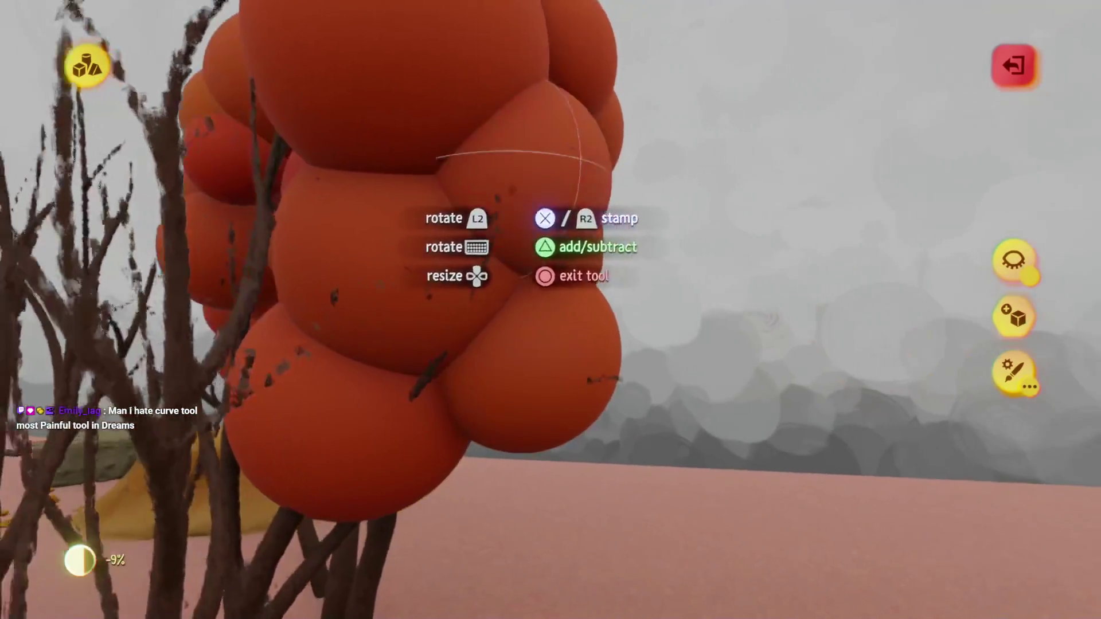
pyautogui.moveTo(476, 313)
pyautogui.mouseDown()
pyautogui.moveTo(590, 334)
pyautogui.moveTo(576, 336)
pyautogui.moveTo(550, 231)
pyautogui.moveTo(464, 172)
pyautogui.mouseUp()
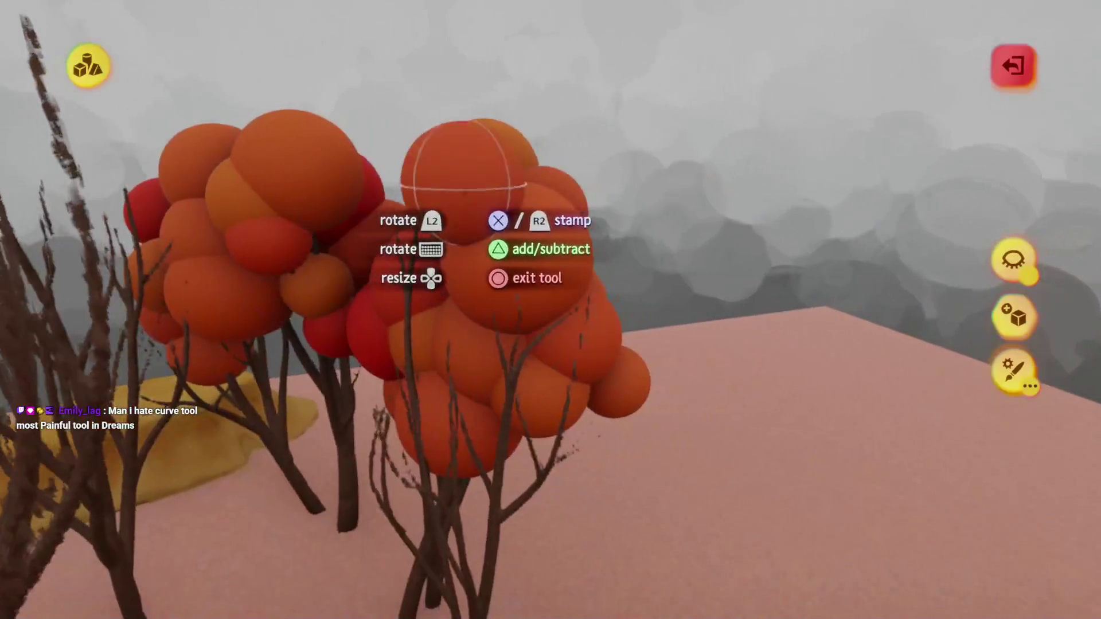
pyautogui.moveTo(477, 234)
pyautogui.mouseDown()
pyautogui.moveTo(382, 208)
pyautogui.moveTo(488, 295)
pyautogui.moveTo(499, 273)
pyautogui.moveTo(459, 264)
pyautogui.moveTo(454, 214)
pyautogui.moveTo(384, 148)
pyautogui.mouseUp()
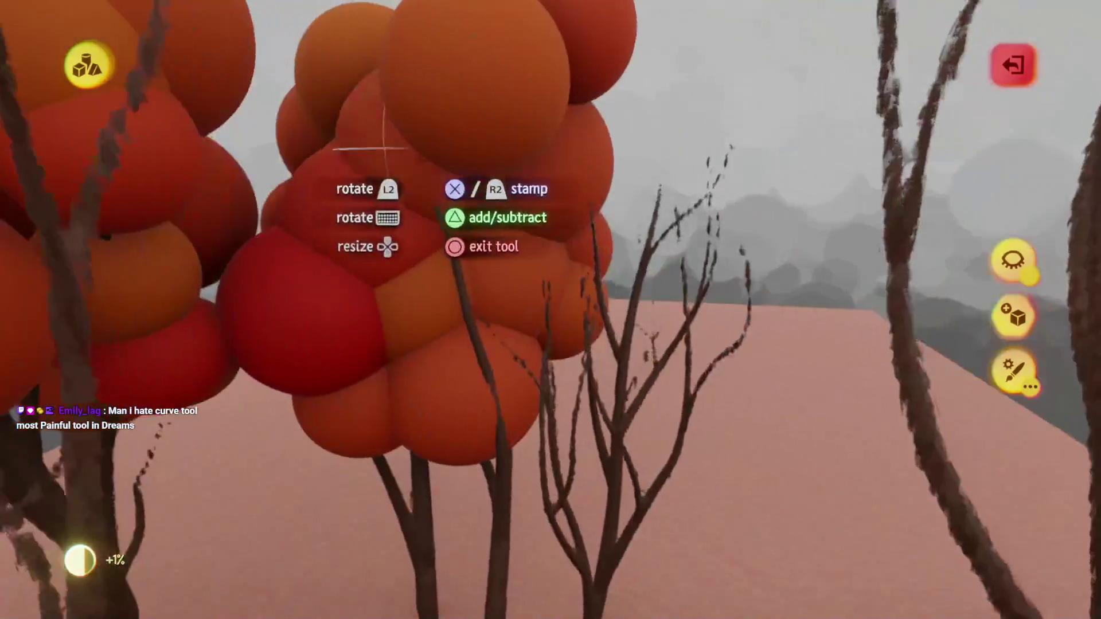
pyautogui.moveTo(482, 298)
pyautogui.mouseDown()
pyautogui.moveTo(519, 293)
pyautogui.moveTo(512, 325)
pyautogui.moveTo(512, 239)
pyautogui.moveTo(535, 244)
pyautogui.mouseUp()
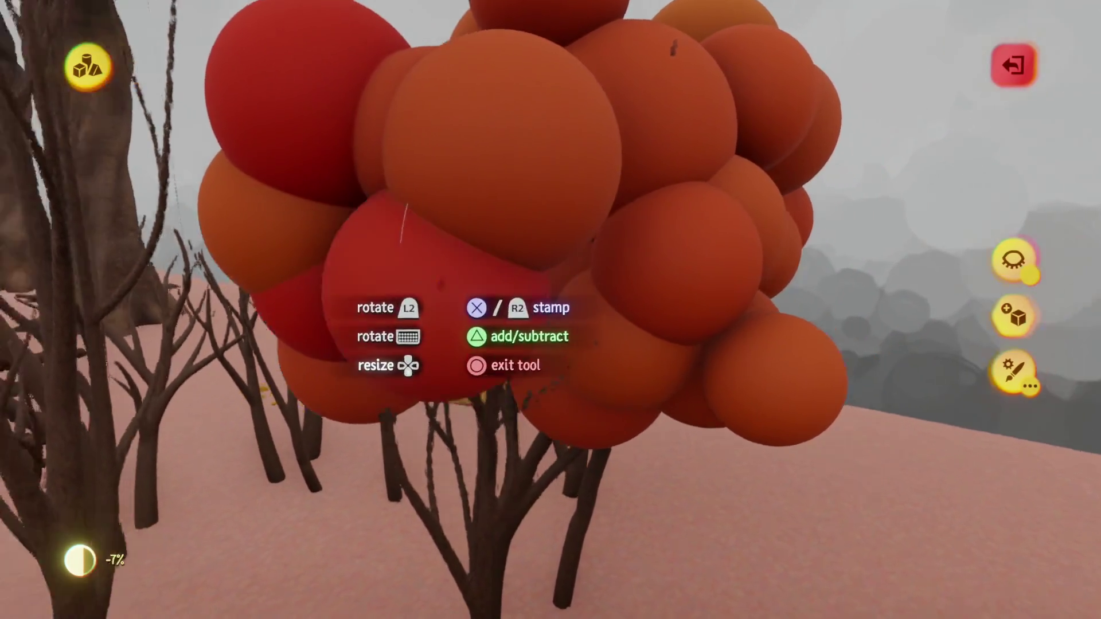
pyautogui.moveTo(405, 223)
pyautogui.mouseDown()
pyautogui.moveTo(442, 258)
pyautogui.moveTo(459, 313)
pyautogui.moveTo(562, 201)
pyautogui.mouseUp()
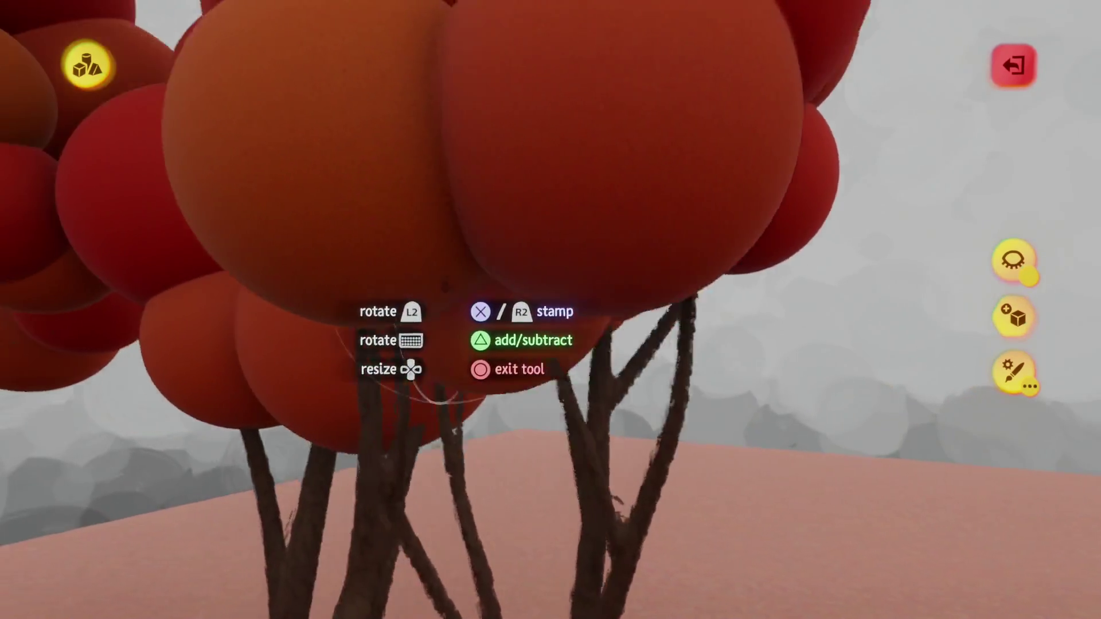
pyautogui.moveTo(444, 341)
pyautogui.mouseDown()
pyautogui.moveTo(472, 317)
pyautogui.moveTo(487, 325)
pyautogui.moveTo(399, 255)
pyautogui.mouseUp()
pyautogui.moveTo(482, 279)
pyautogui.mouseDown()
pyautogui.moveTo(479, 293)
pyautogui.moveTo(492, 259)
pyautogui.moveTo(478, 279)
pyautogui.moveTo(557, 340)
pyautogui.moveTo(528, 293)
pyautogui.moveTo(526, 254)
pyautogui.moveTo(522, 318)
pyautogui.moveTo(528, 308)
pyautogui.mouseUp()
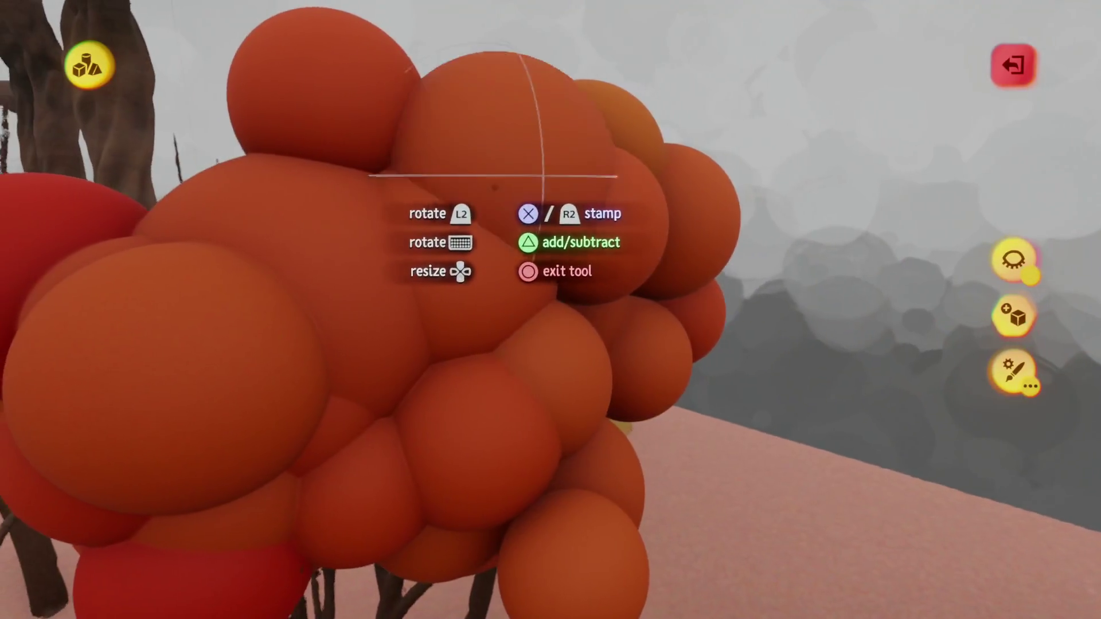
pyautogui.moveTo(494, 187)
pyautogui.mouseDown()
pyautogui.moveTo(458, 195)
pyautogui.moveTo(497, 337)
pyautogui.mouseUp()
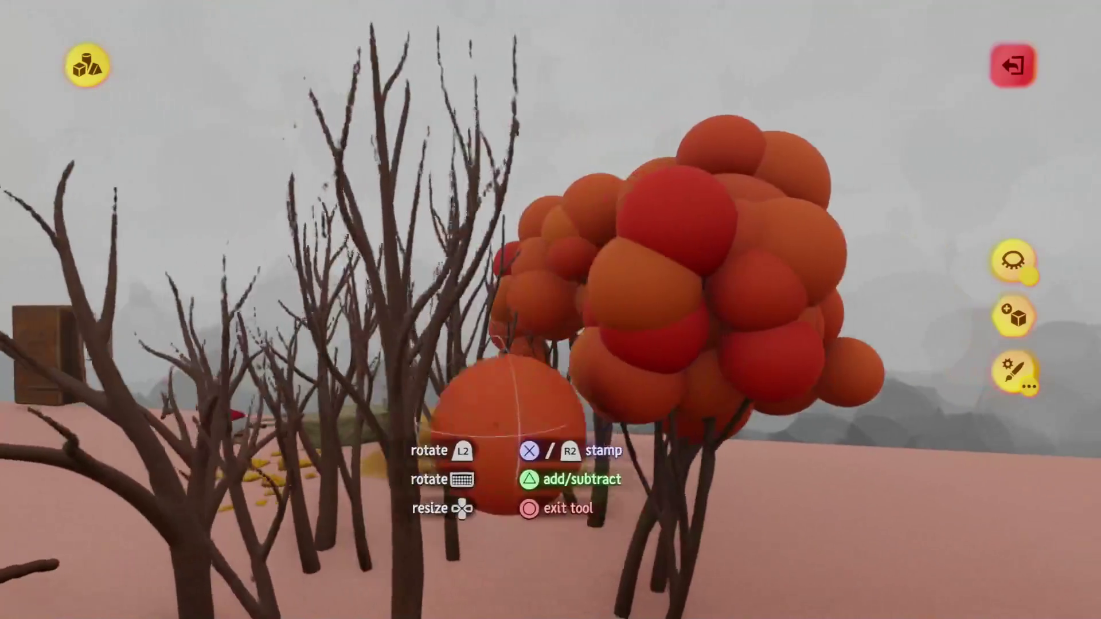
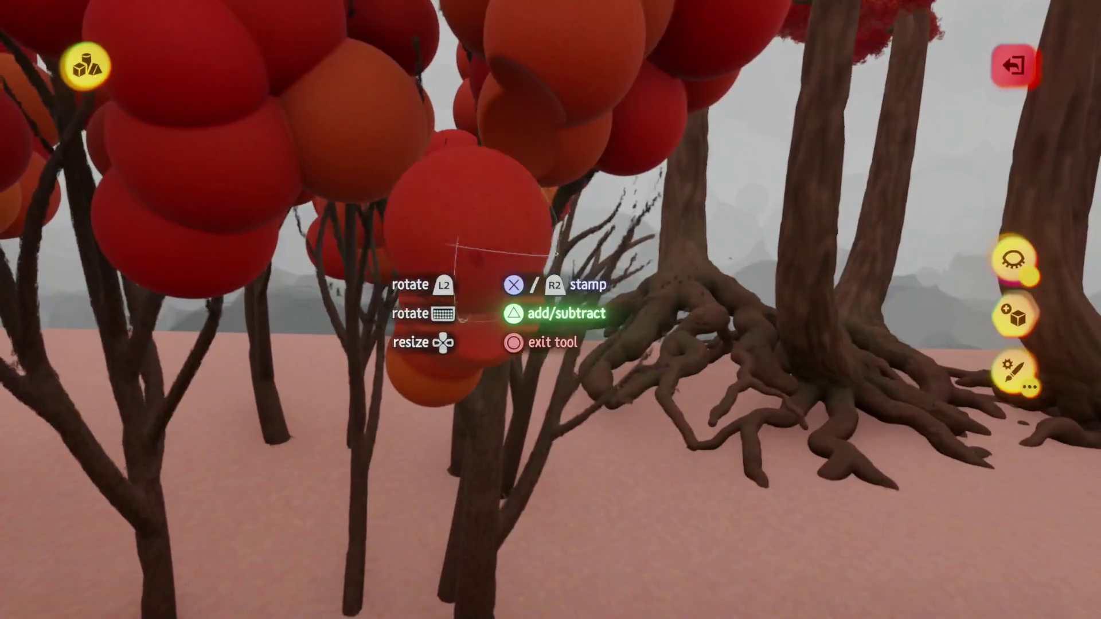
# Stamp more red and orange spheres into the bubble-canopy tree sculptures
pyautogui.press('Escape')
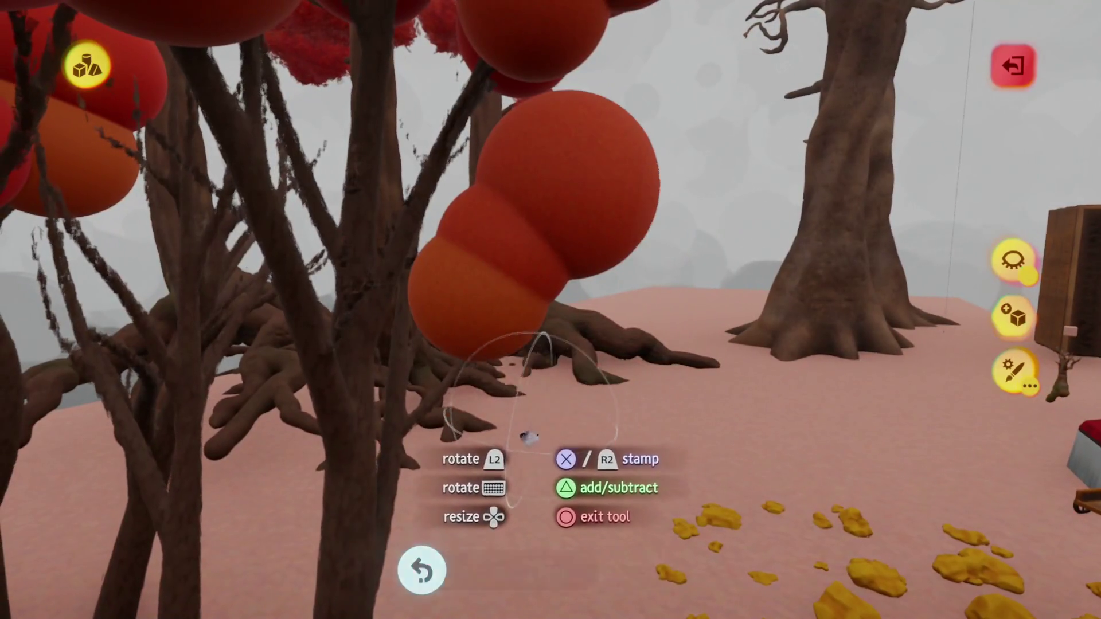
pyautogui.click(529, 437)
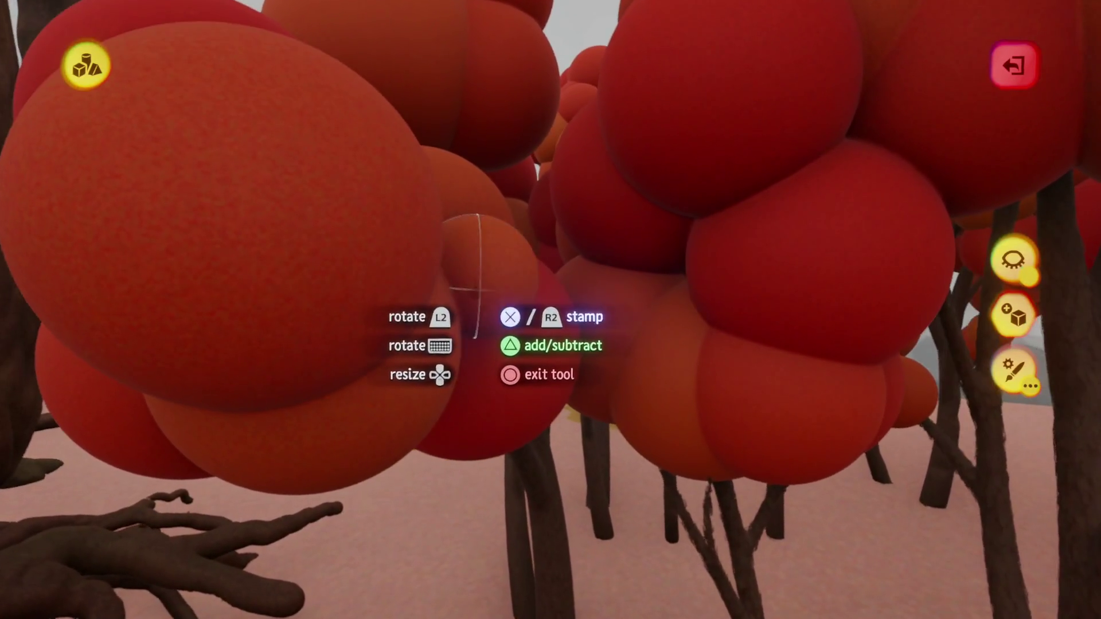
pyautogui.press('Escape')
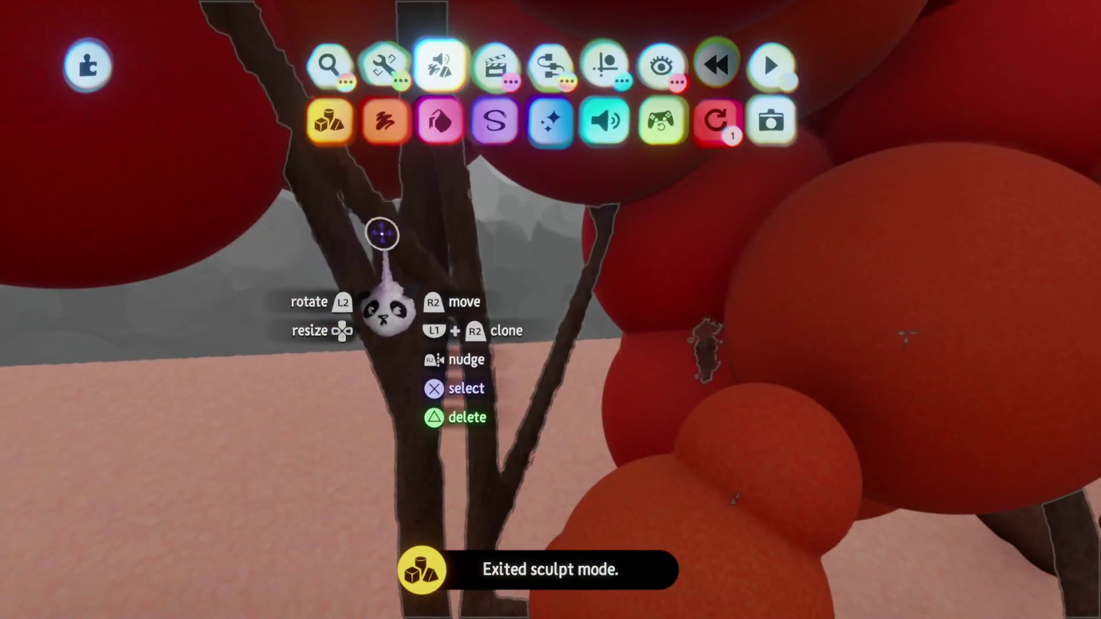
# Begin sculpting the orange canopy by the cliff edge after checking its Blend Amount
pyautogui.click(351, 289)
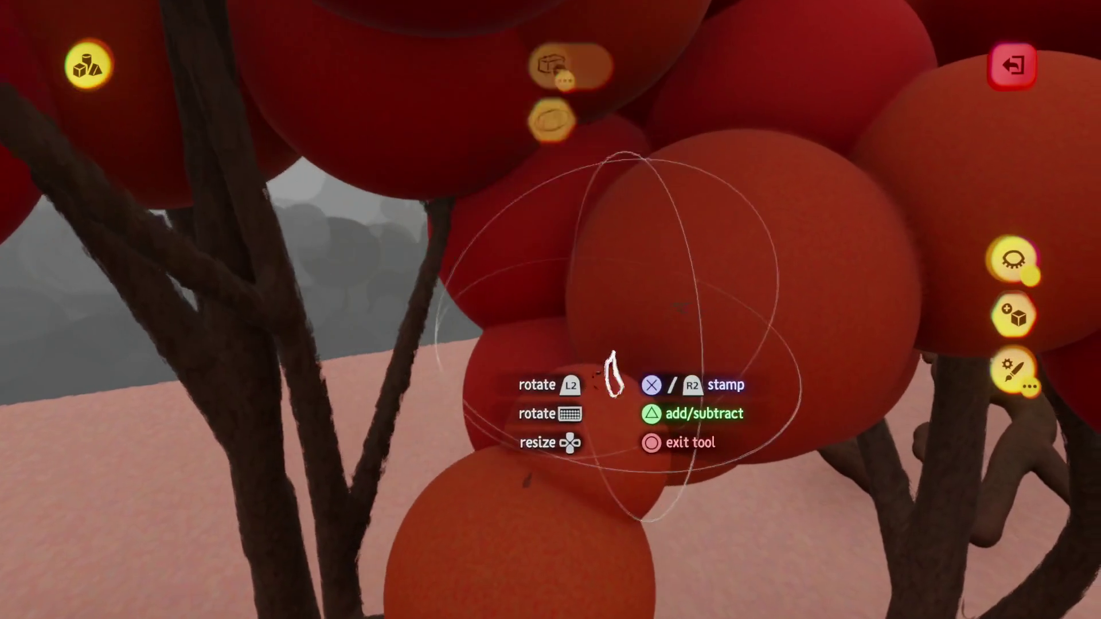
pyautogui.press('Escape')
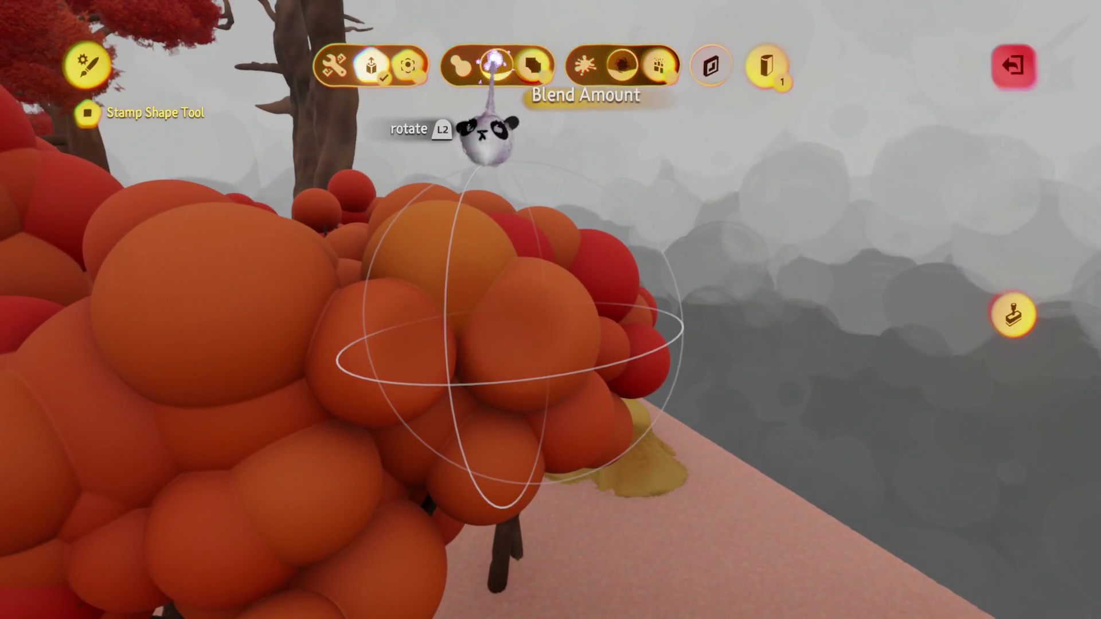
pyautogui.press('Escape')
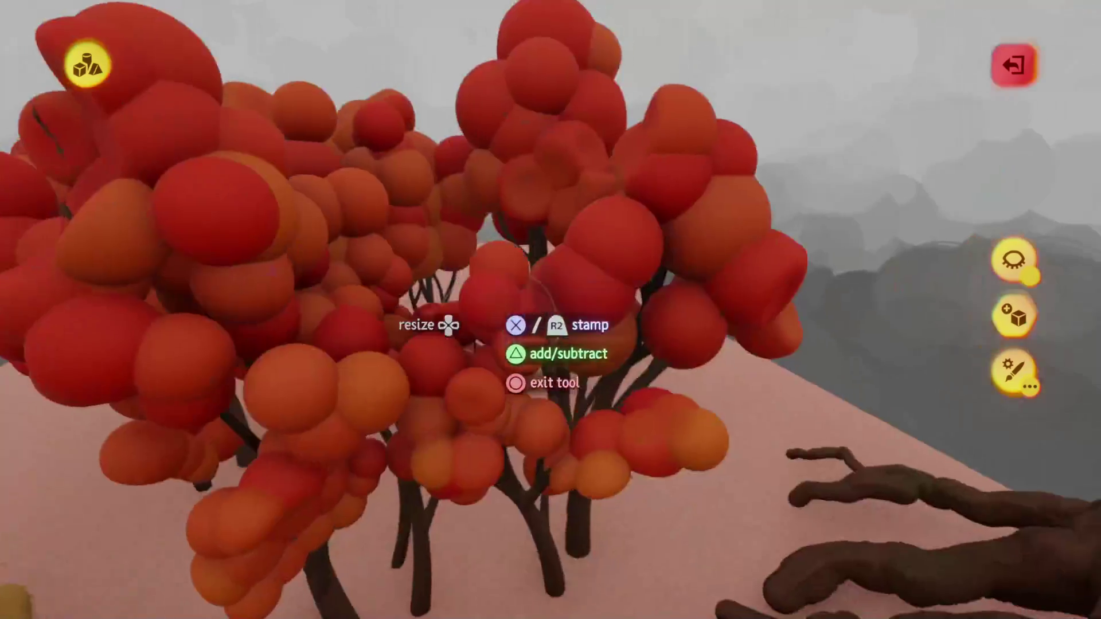
# Give the red canopy sculpture a soft, fluffy look through its Fleck properties
pyautogui.press('Escape')
pyautogui.click(473, 253)
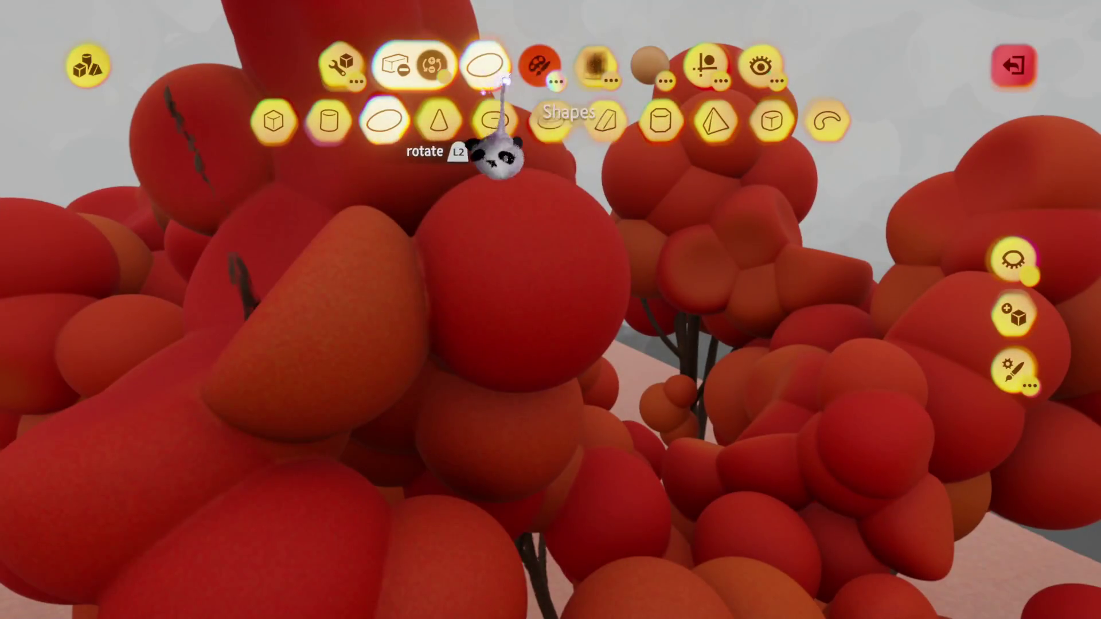
pyautogui.press('Escape')
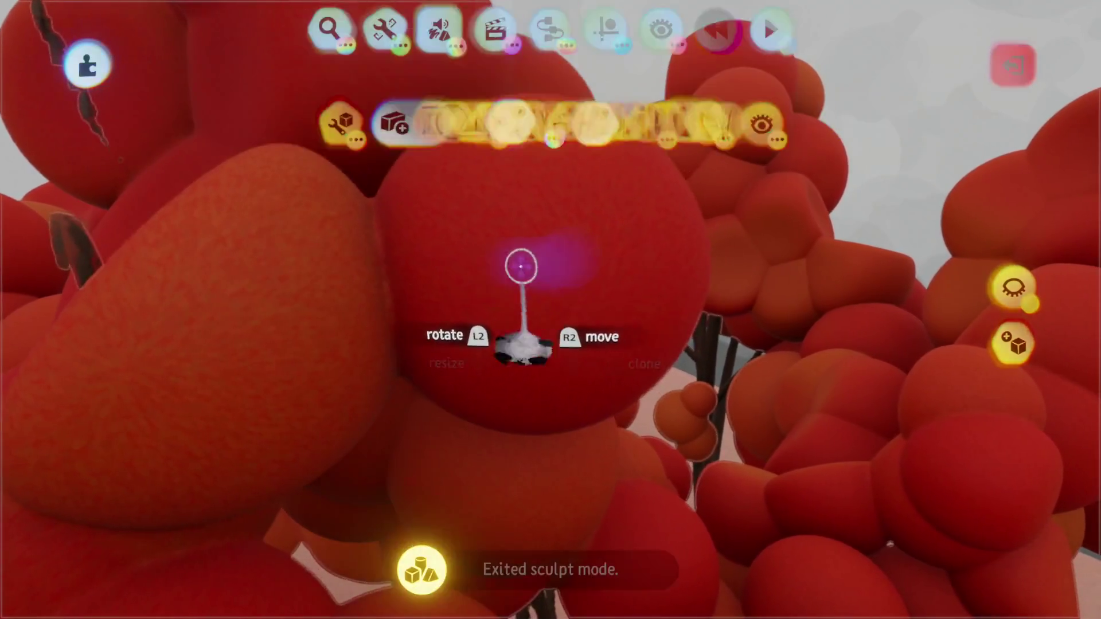
pyautogui.click(521, 344)
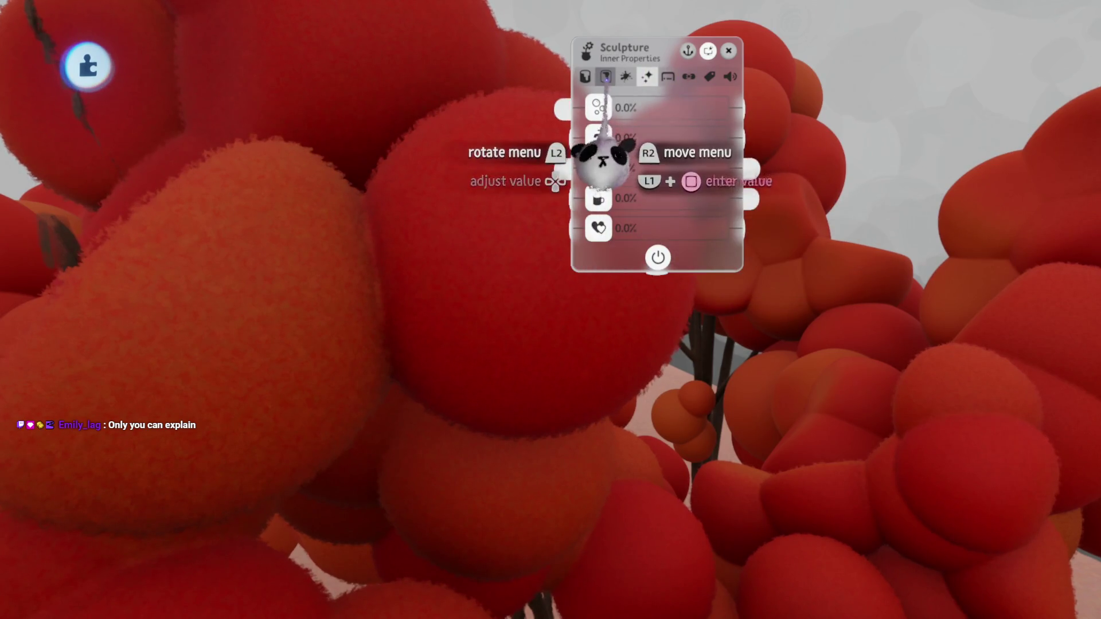
pyautogui.press('Escape')
# Lower the canopy's detail by 2% with Reduce Detail
pyautogui.click(384, 64)
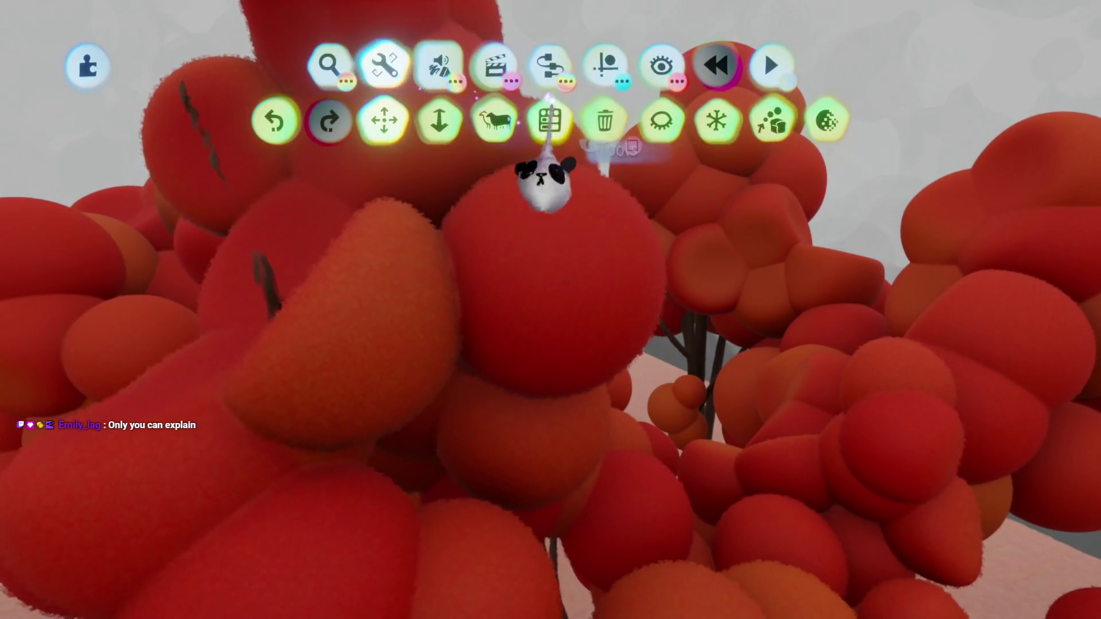
pyautogui.click(827, 120)
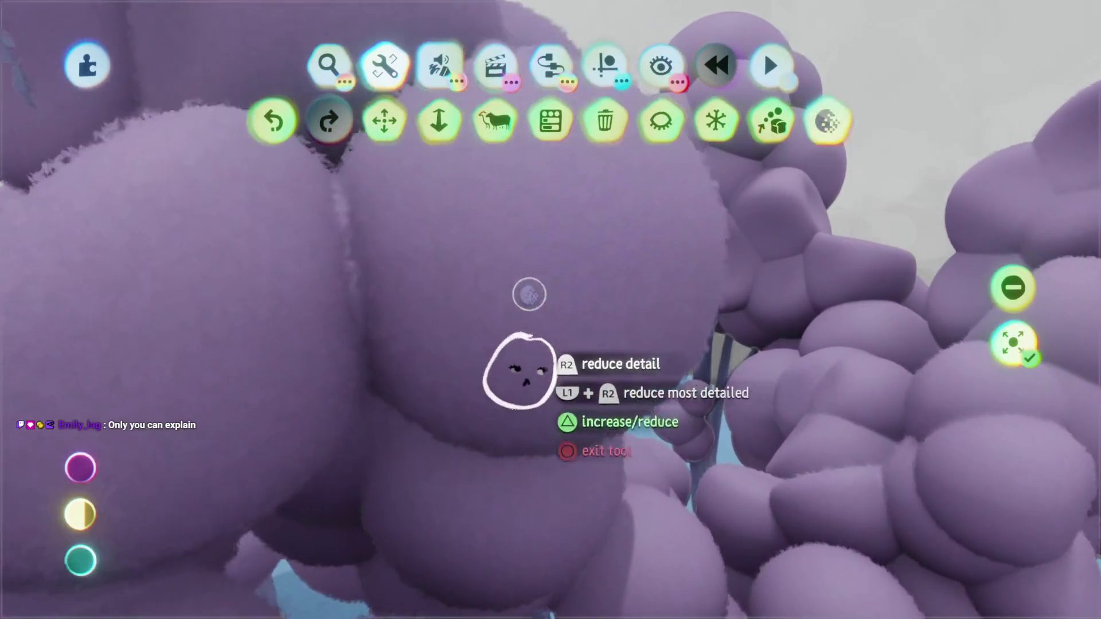
pyautogui.click(550, 349)
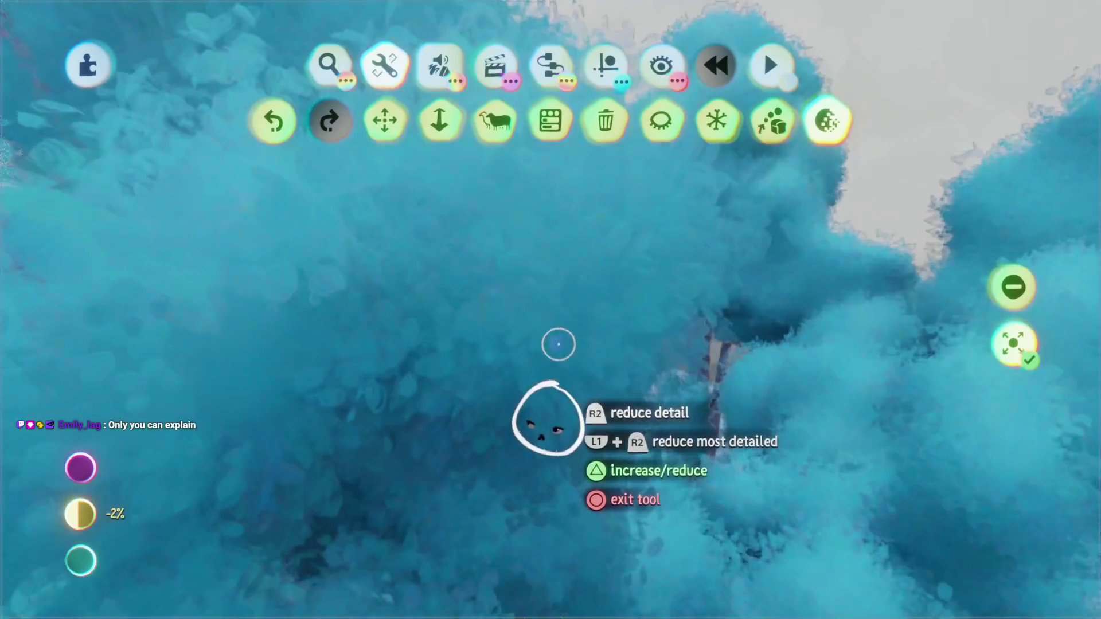
pyautogui.press('Escape')
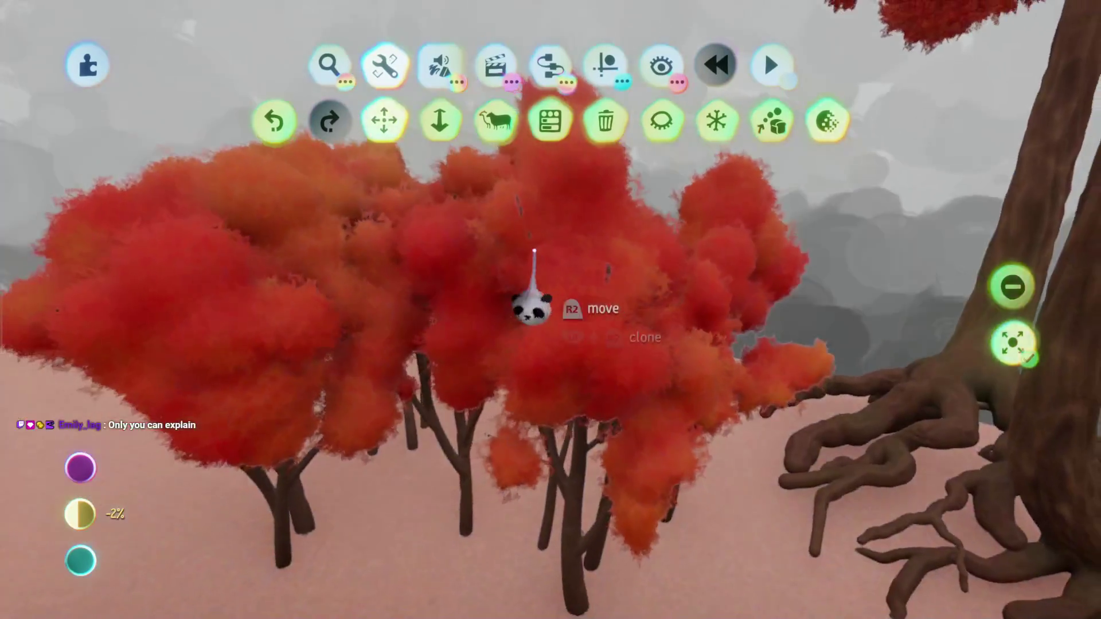
pyautogui.press('Escape')
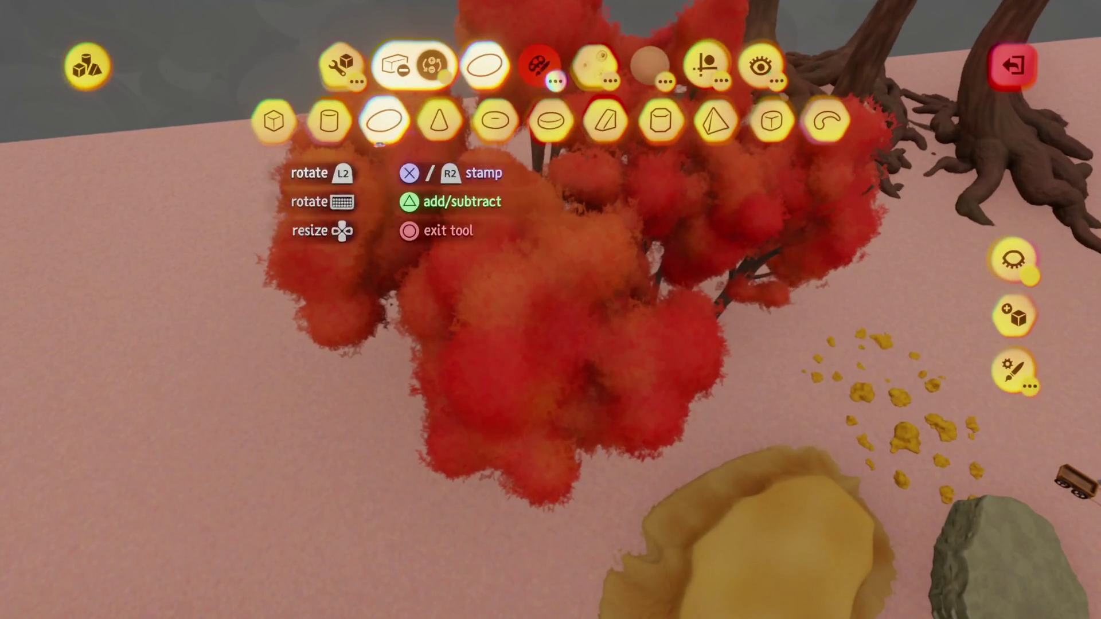
# Stamp one more shape onto the red tree foliage and leave sculpt mode
pyautogui.click(533, 327)
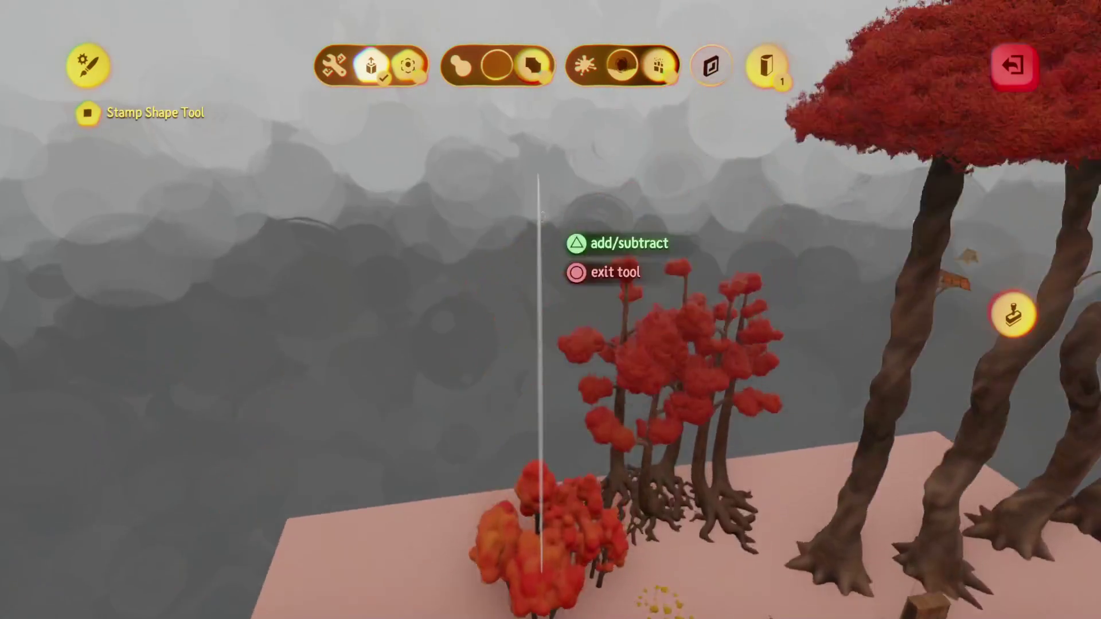
pyautogui.press('Escape')
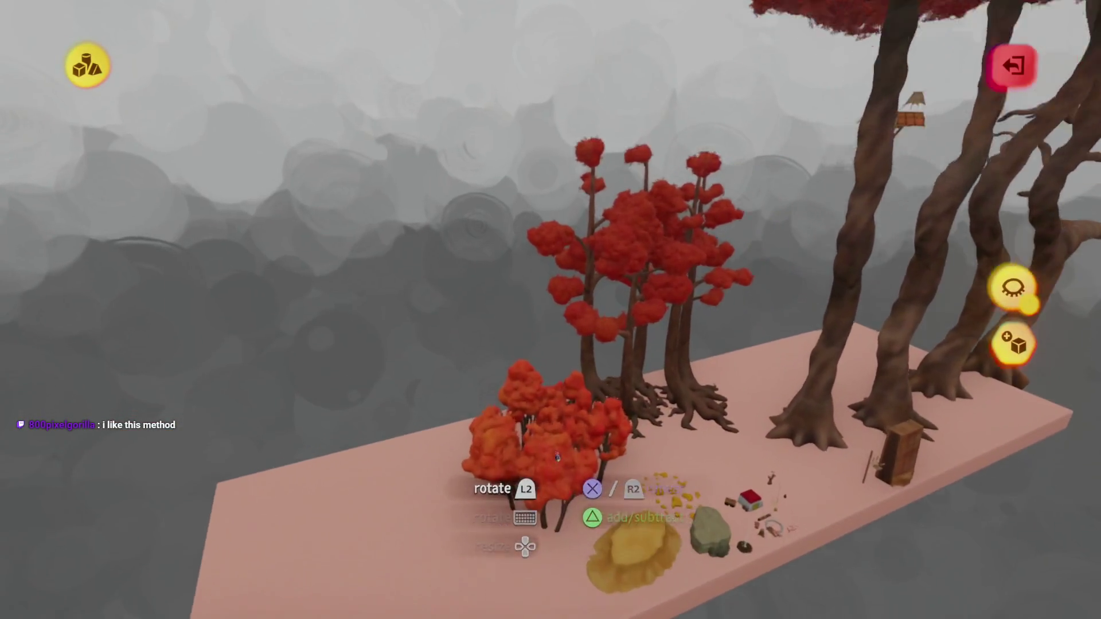
pyautogui.press('Escape')
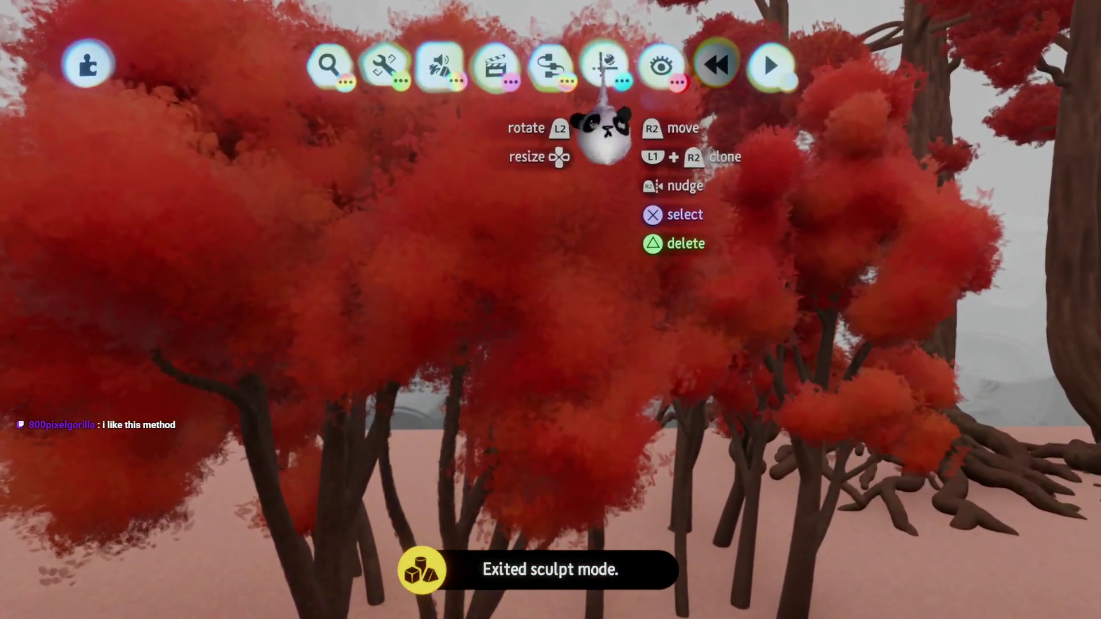
# Select the red foliage sculpture and set its Waxyness/Metalness to -10%
pyautogui.click(605, 64)
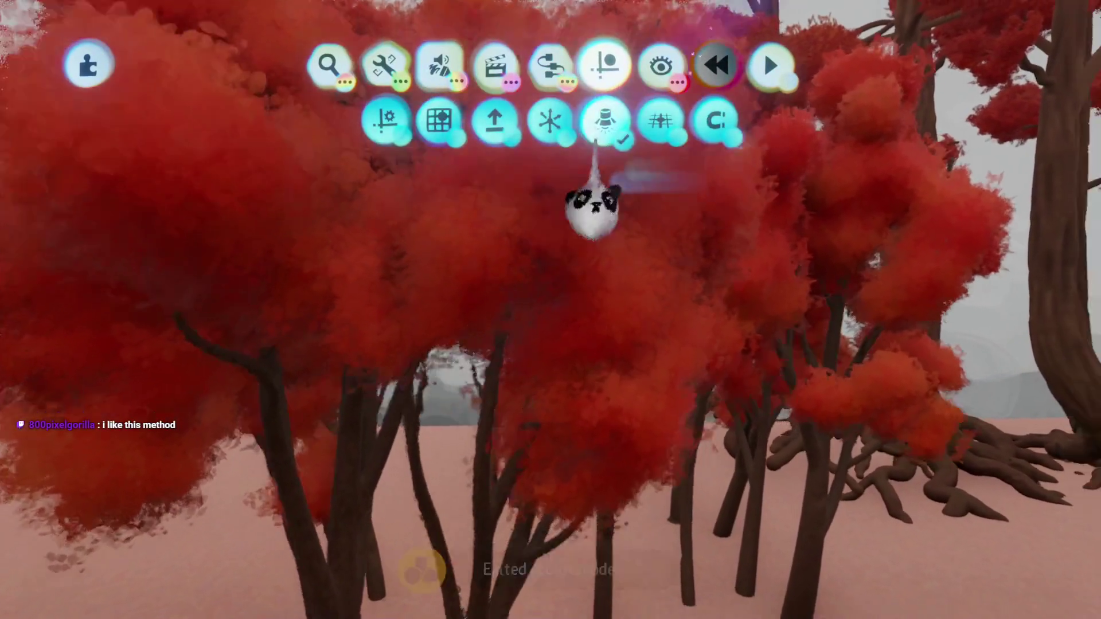
pyautogui.press('Escape')
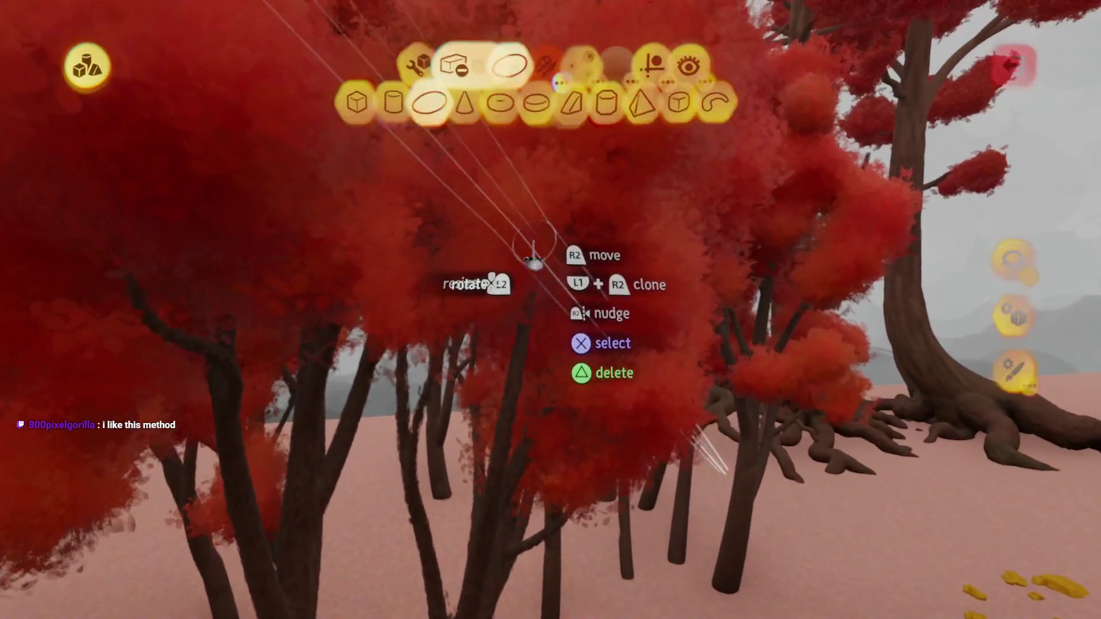
pyautogui.moveTo(532, 247); pyautogui.dragTo(543, 408)
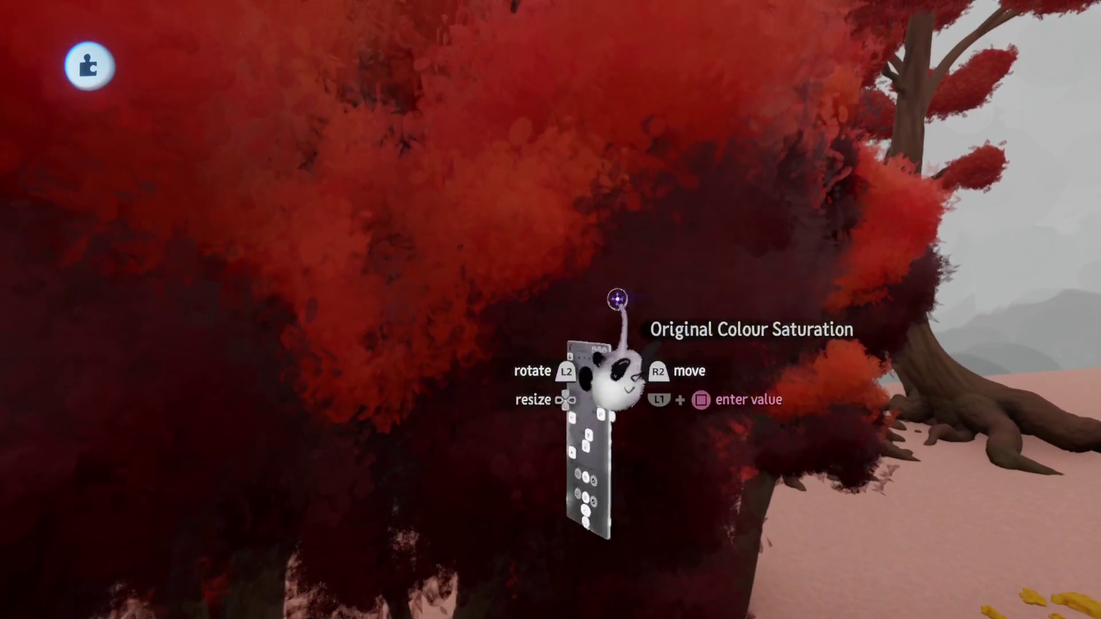
pyautogui.moveTo(680, 290)
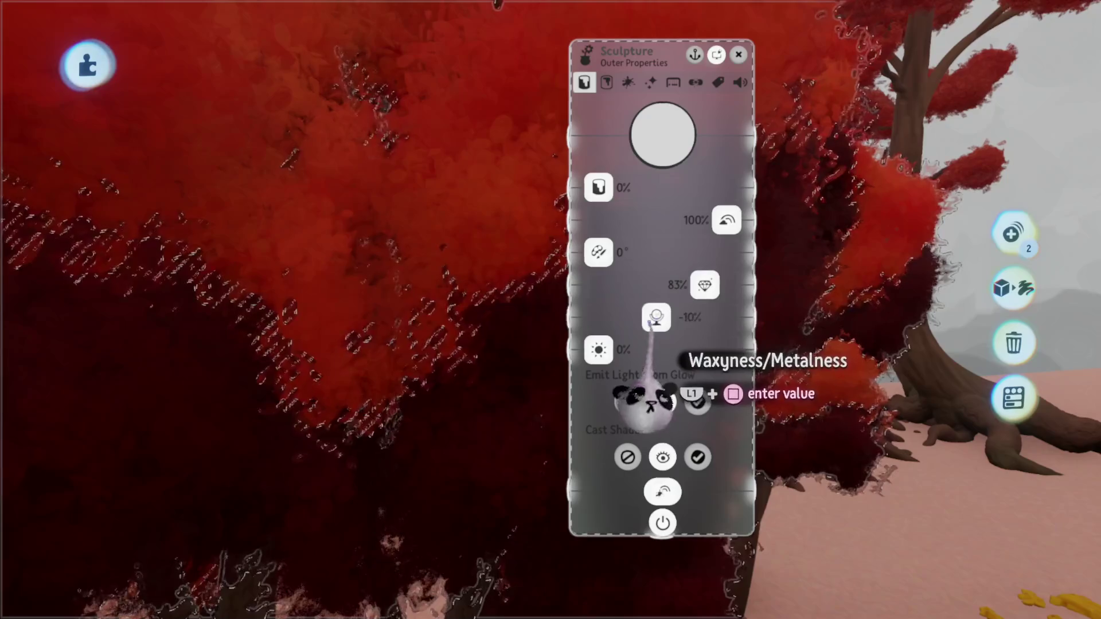
pyautogui.press('Escape')
# Name the foliage sculpture 'Leaves'
pyautogui.click(571, 391)
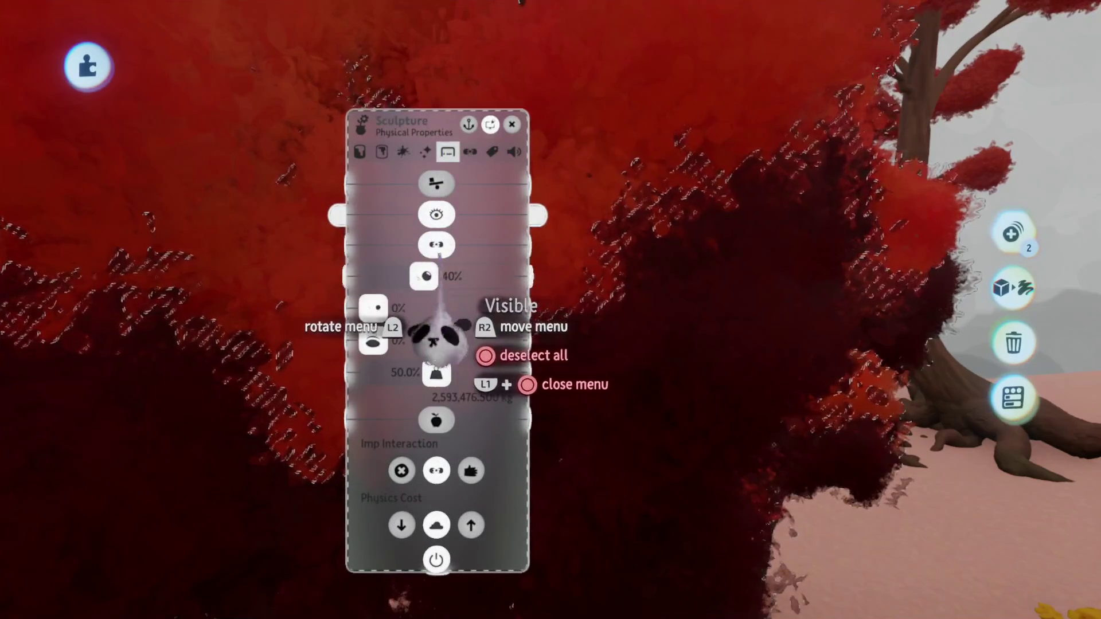
pyautogui.click(401, 123)
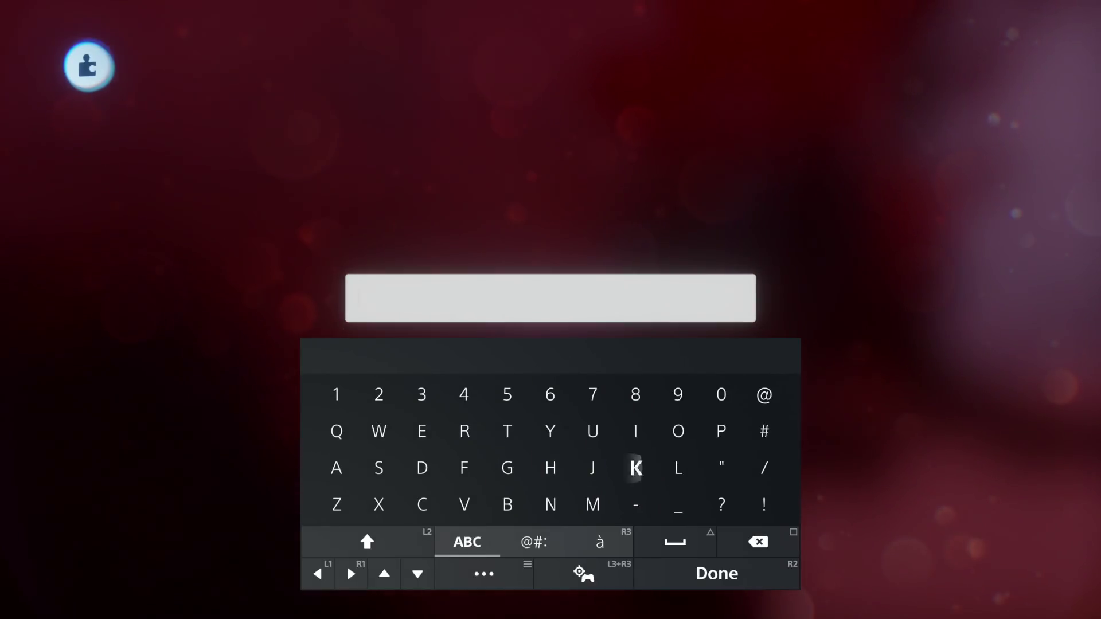
pyautogui.write('Lea')
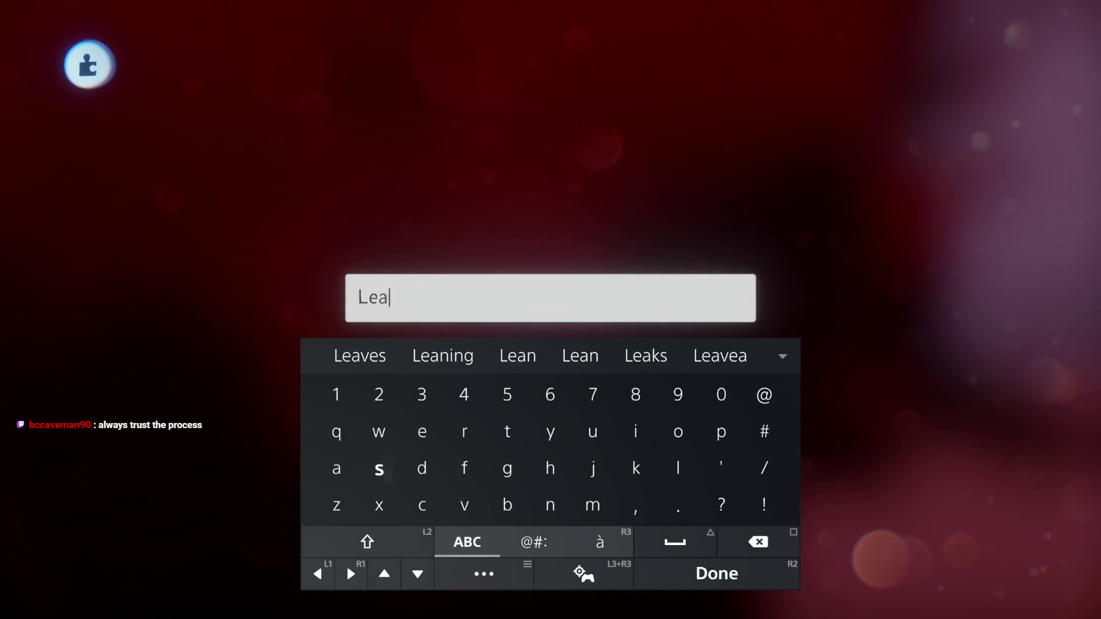
pyautogui.write('ves')
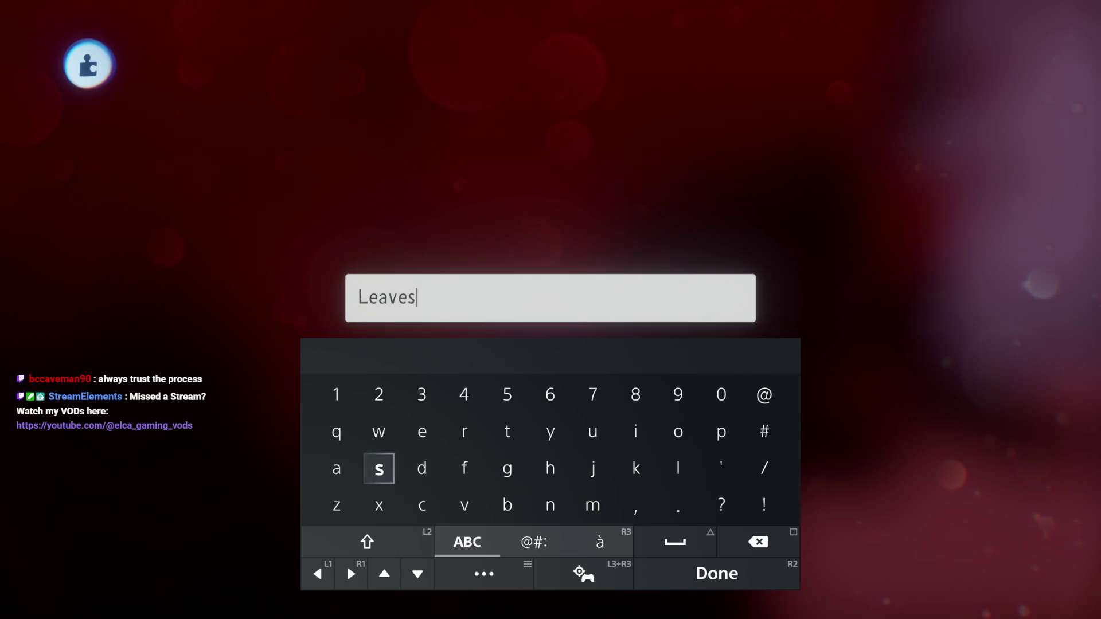
pyautogui.press('Return')
# Reposition the Leaves sculpture and compare the red tree group's Wave effect
pyautogui.moveTo(515, 479)
pyautogui.mouseDown()
pyautogui.moveTo(487, 81)
pyautogui.moveTo(494, 123)
pyautogui.moveTo(475, 192)
pyautogui.mouseUp()
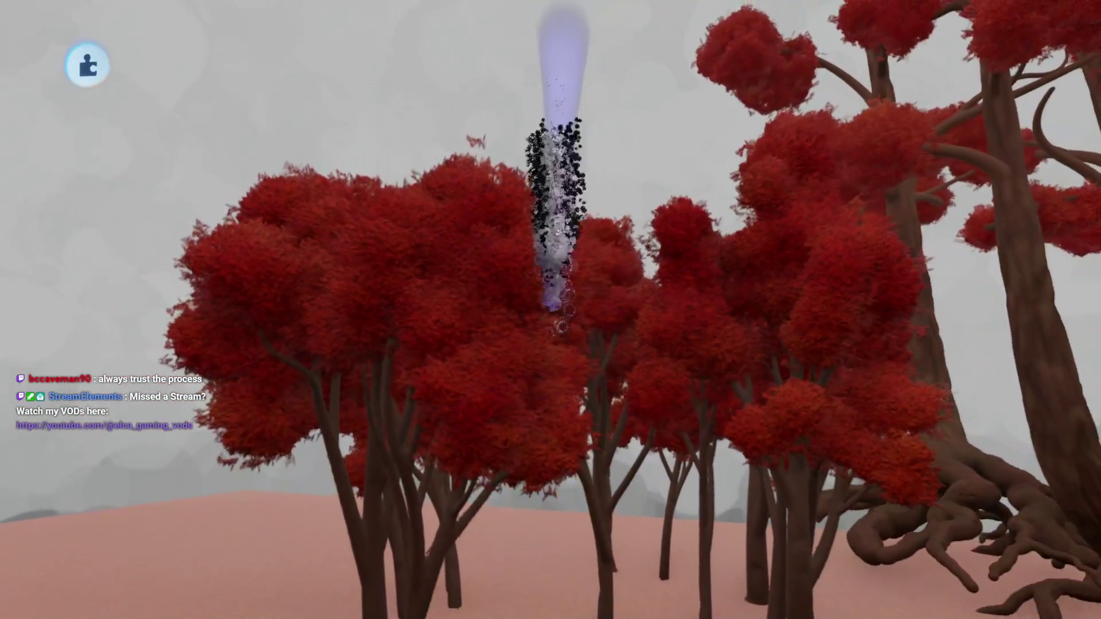
pyautogui.moveTo(686, 49)
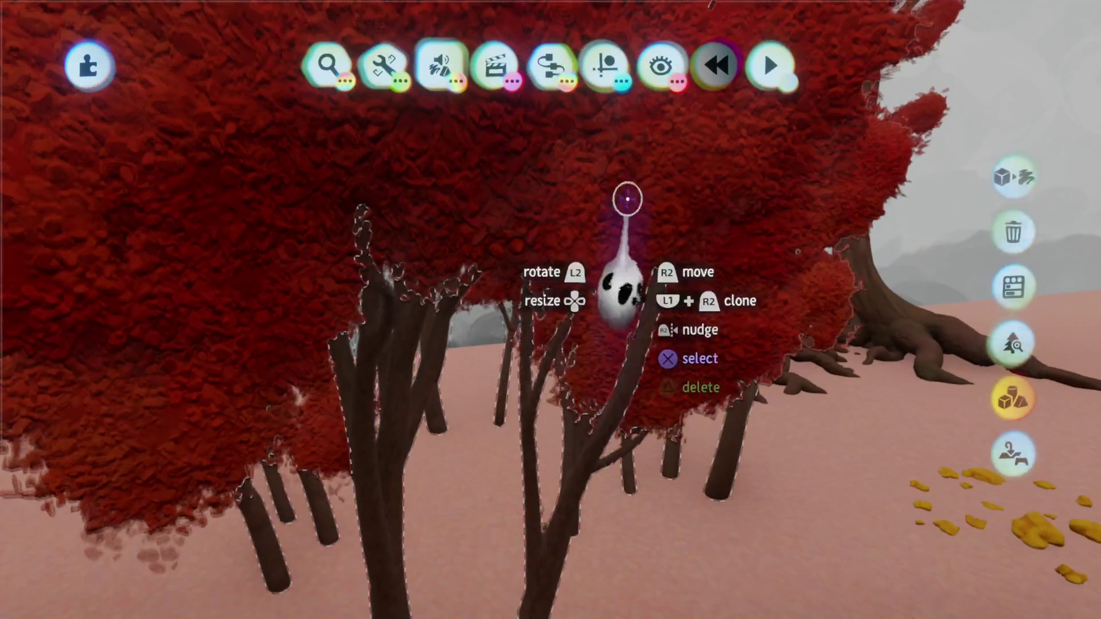
pyautogui.click(628, 196)
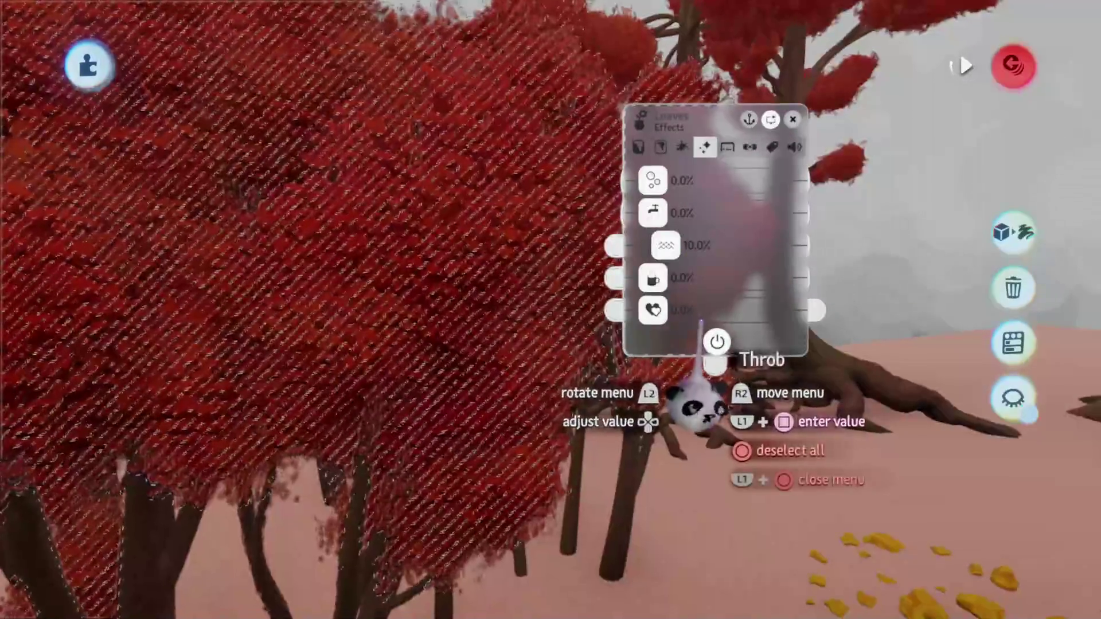
pyautogui.press('Escape')
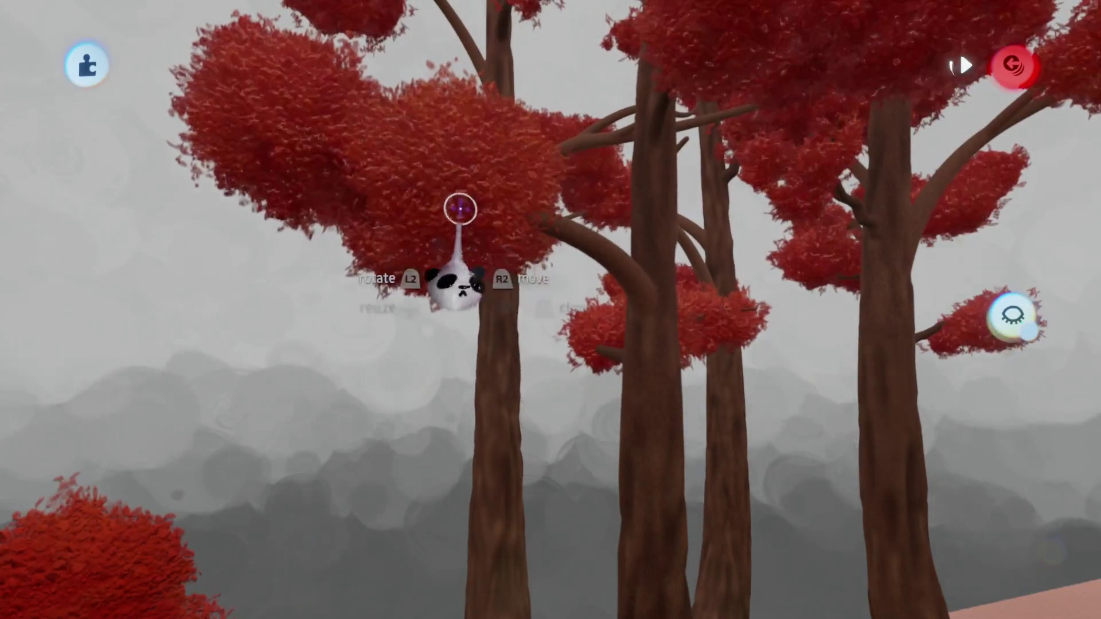
# Set the leaves' Wave sway to 10% and check their Outer Properties
pyautogui.click(461, 186)
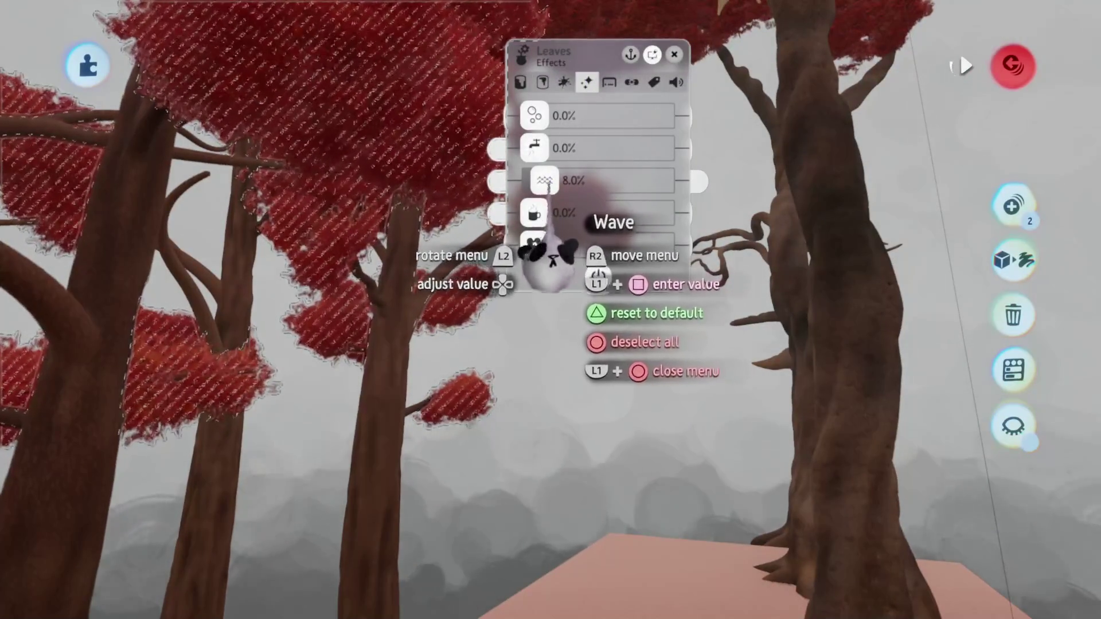
pyautogui.press('Escape')
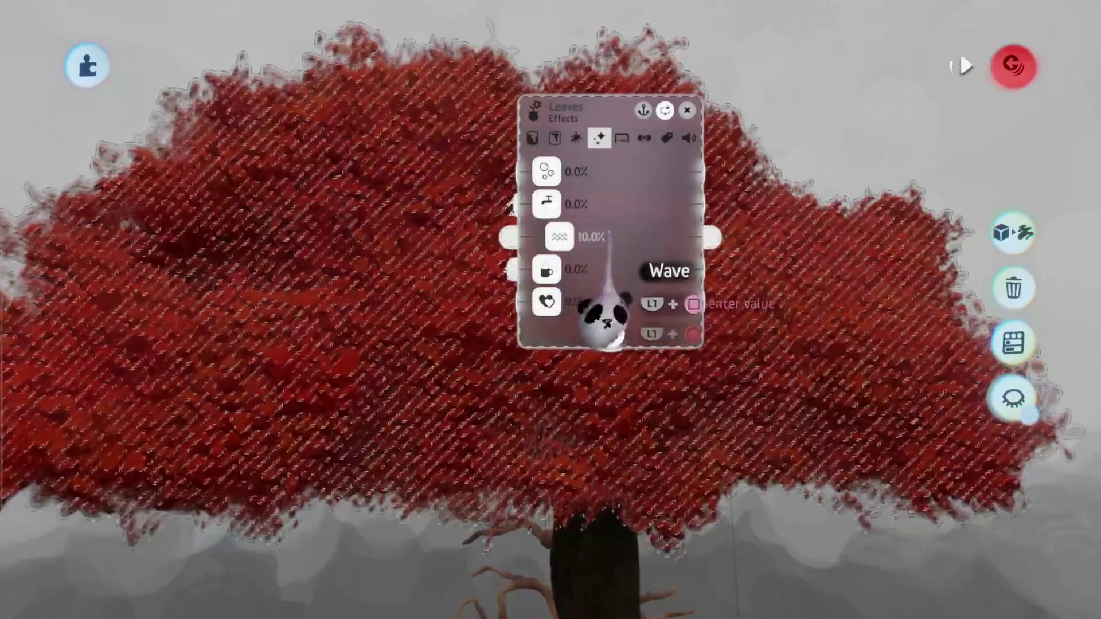
pyautogui.press('Escape')
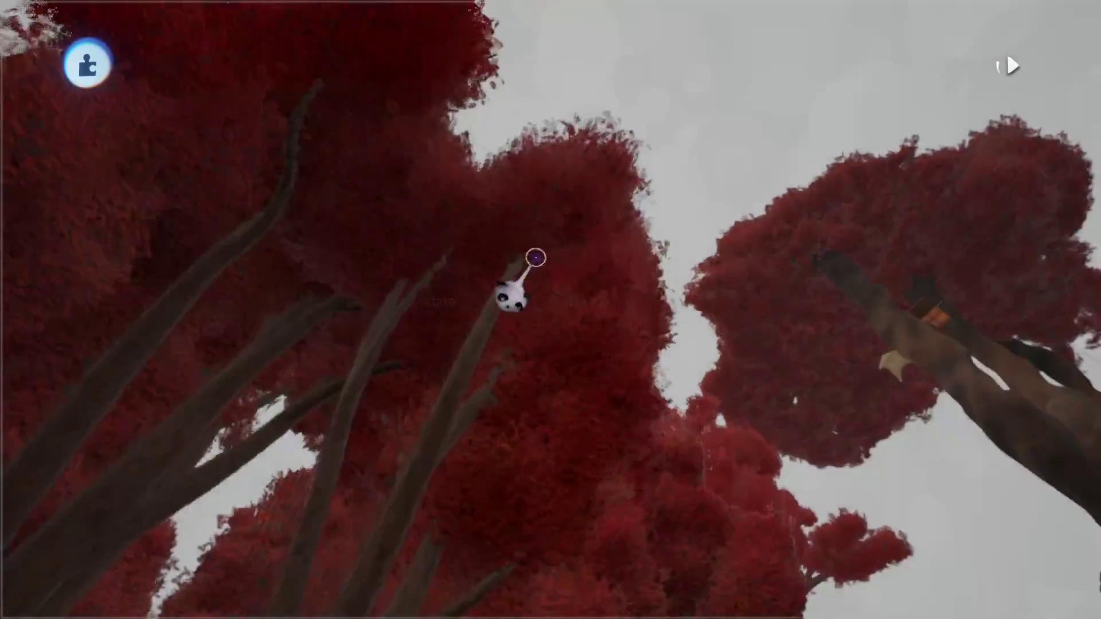
pyautogui.moveTo(497, 264)
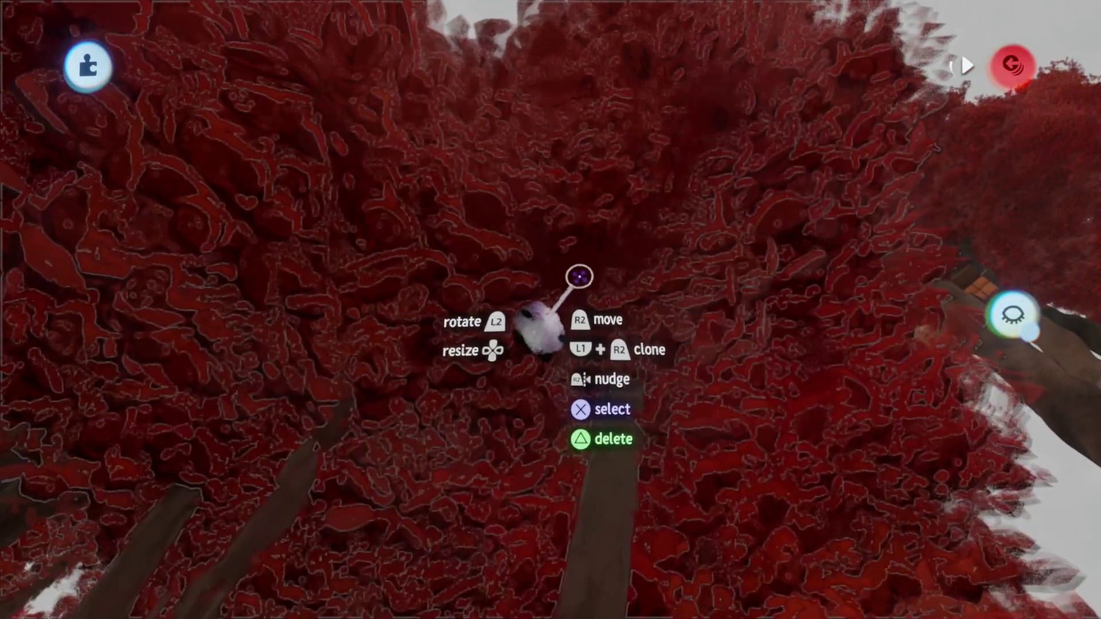
pyautogui.click(531, 327)
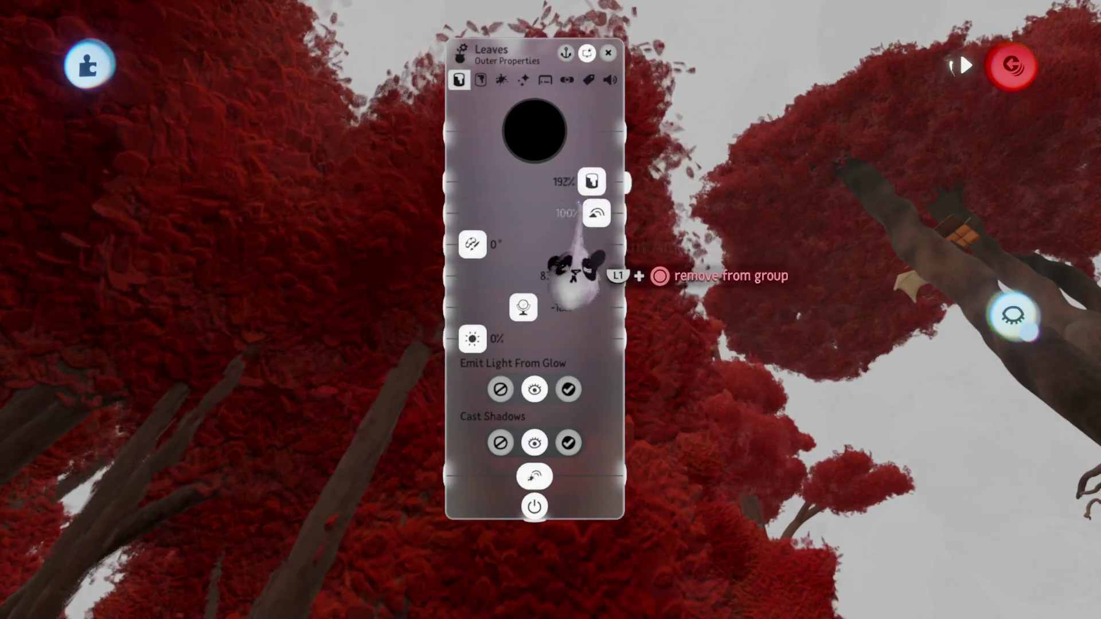
pyautogui.press('Escape')
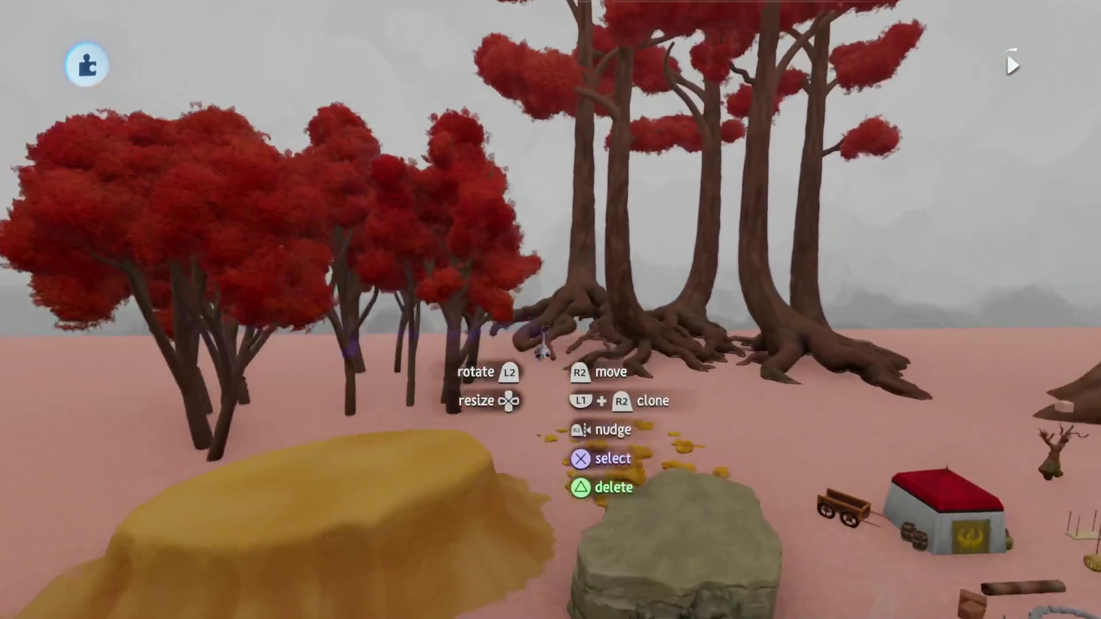
# Save a Private version of the forest creation online
pyautogui.press('Escape')
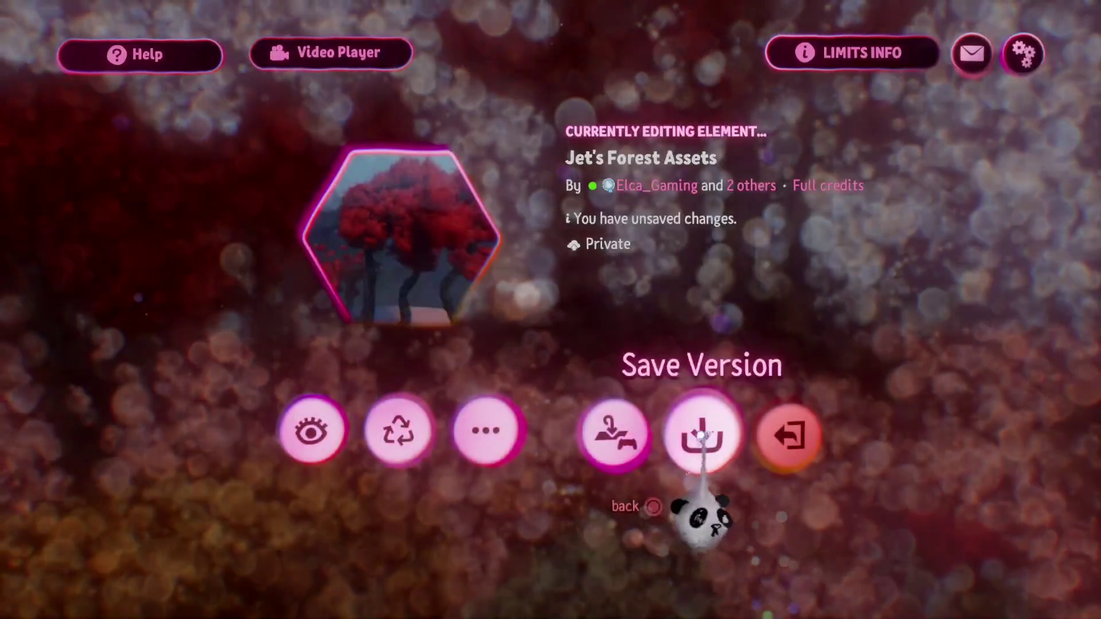
pyautogui.click(700, 435)
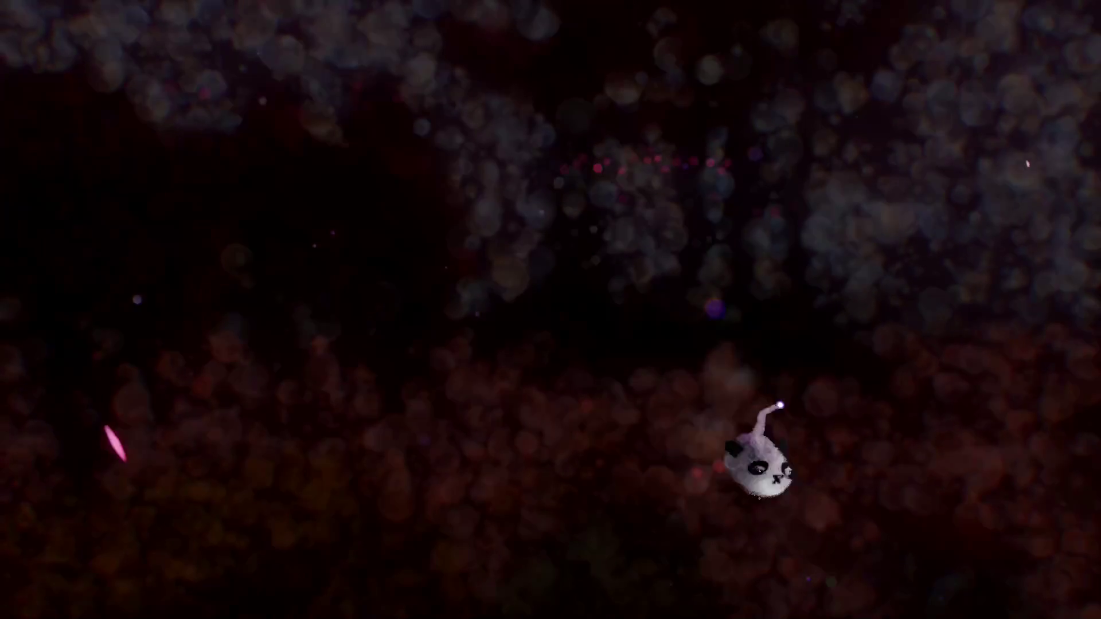
pyautogui.click(872, 321)
pyautogui.click(1015, 54)
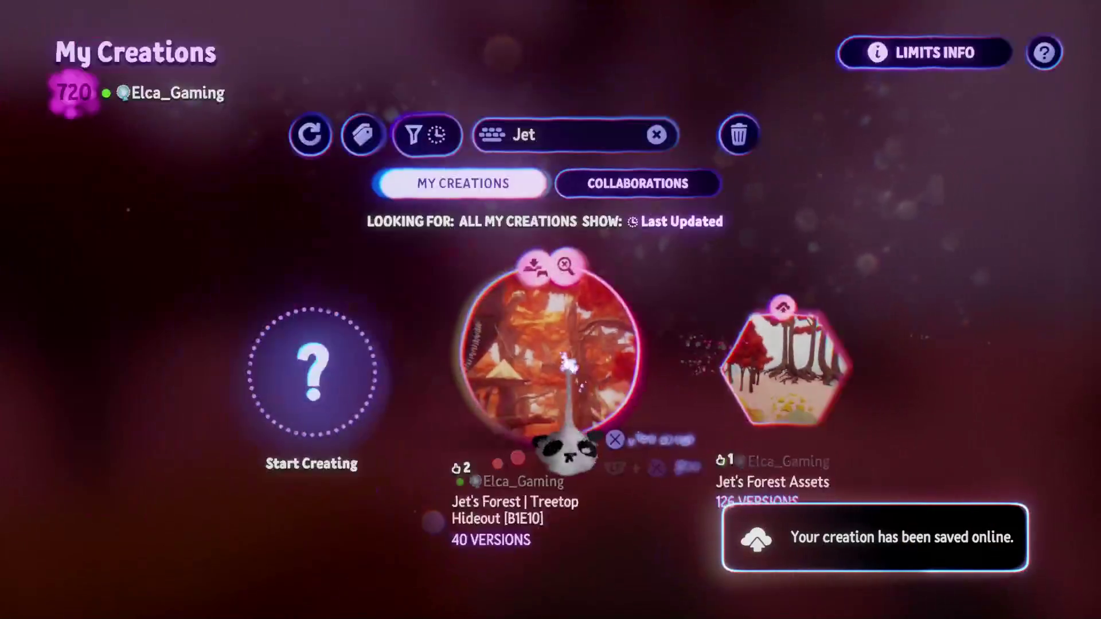
pyautogui.scroll(3, 668, 320)
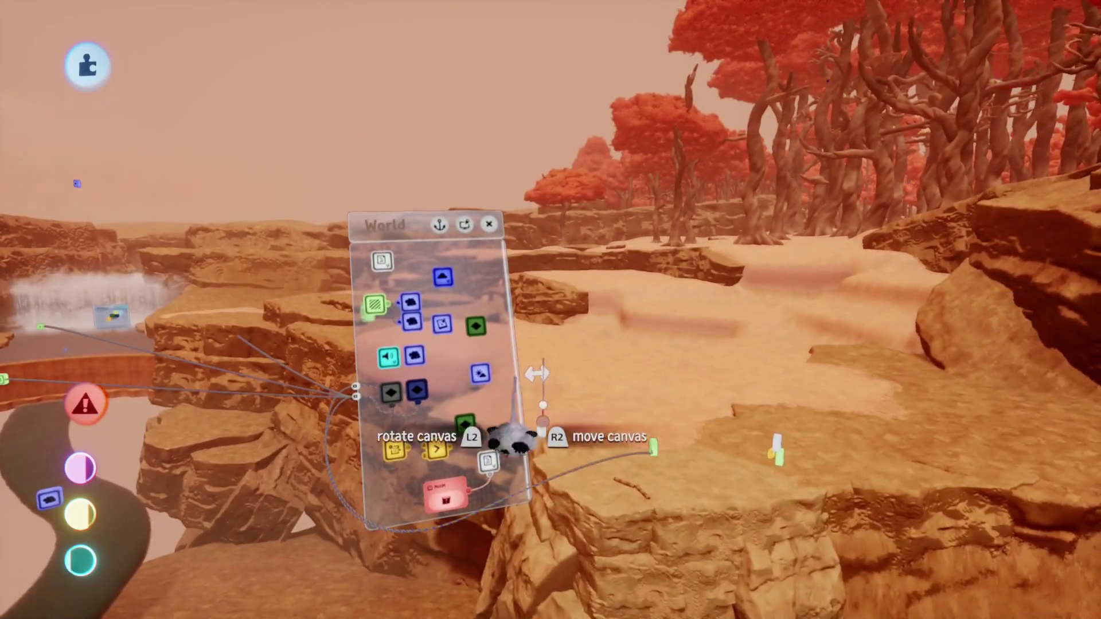
# Change the Sun Colour to deep orange, keeping brightness at 250%
pyautogui.click(481, 374)
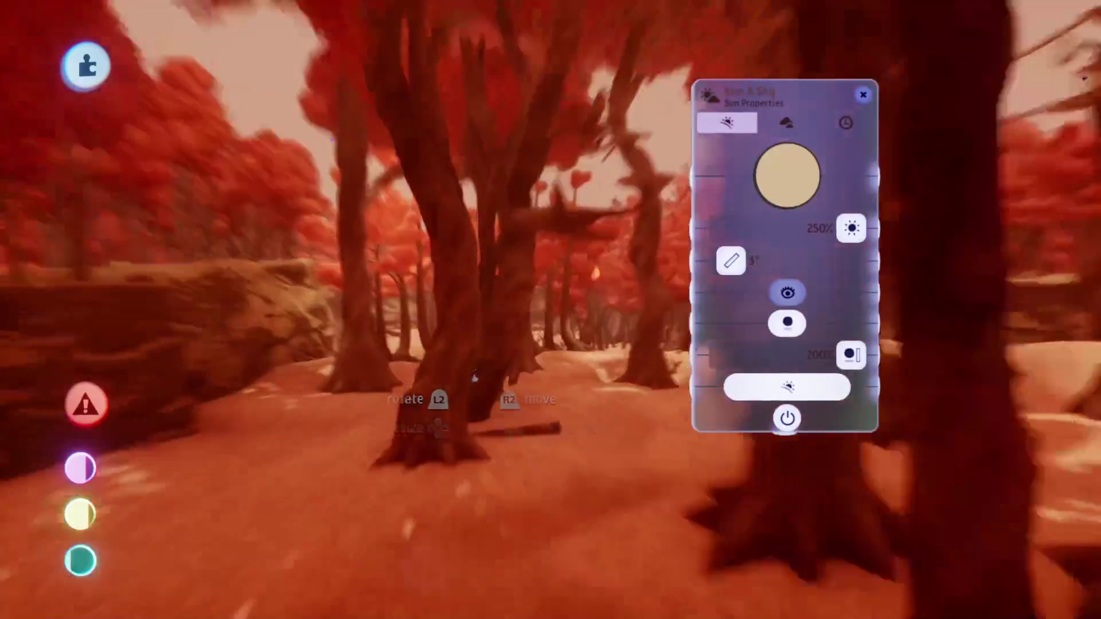
pyautogui.moveTo(526, 395)
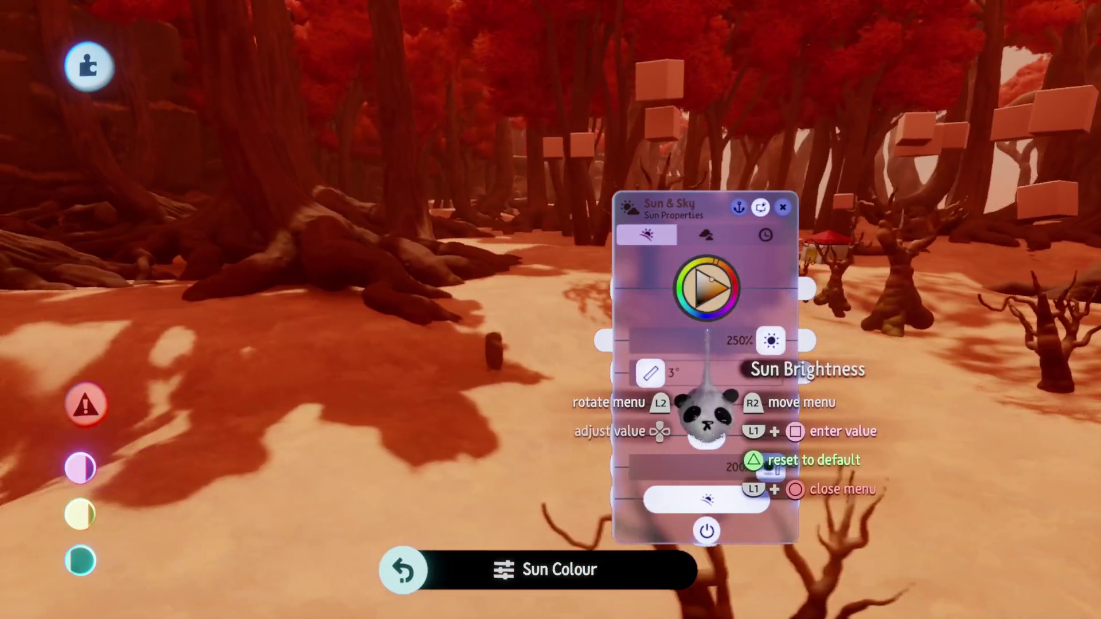
pyautogui.press('Escape')
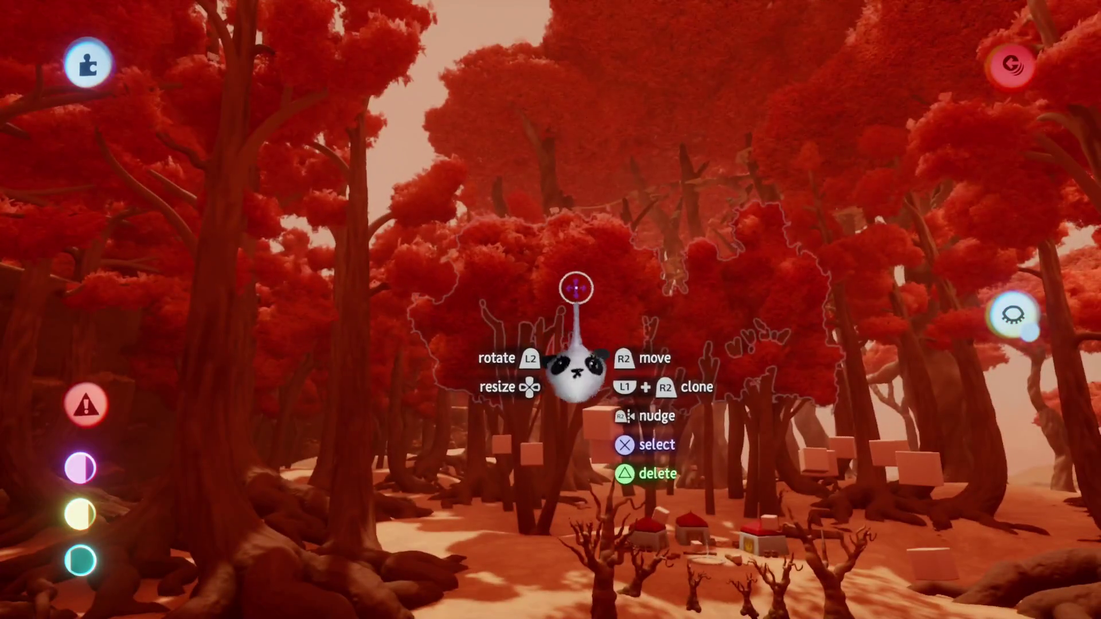
# Pick up the red tree group and lift it above the hilltop forest
pyautogui.moveTo(554, 258)
pyautogui.mouseDown()
pyautogui.moveTo(531, 264)
pyautogui.moveTo(510, 332)
pyautogui.moveTo(496, 298)
pyautogui.moveTo(491, 335)
pyautogui.mouseUp()
pyautogui.moveTo(476, 397)
pyautogui.mouseDown()
pyautogui.moveTo(492, 383)
pyautogui.moveTo(507, 317)
pyautogui.moveTo(500, 323)
pyautogui.mouseUp()
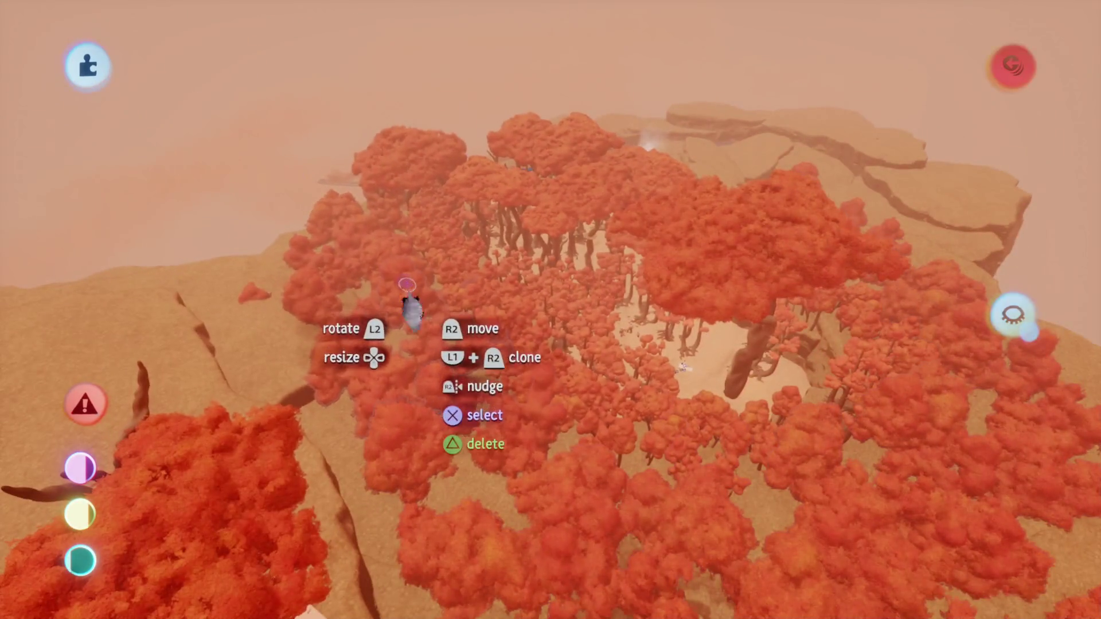
pyautogui.moveTo(402, 287)
pyautogui.mouseDown()
pyautogui.moveTo(369, 265)
pyautogui.moveTo(331, 69)
pyautogui.moveTo(369, 136)
pyautogui.moveTo(436, 395)
pyautogui.moveTo(514, 361)
pyautogui.moveTo(475, 367)
pyautogui.mouseUp()
pyautogui.moveTo(539, 350)
pyautogui.mouseDown()
pyautogui.moveTo(562, 196)
pyautogui.moveTo(493, 183)
pyautogui.moveTo(542, 356)
pyautogui.mouseUp()
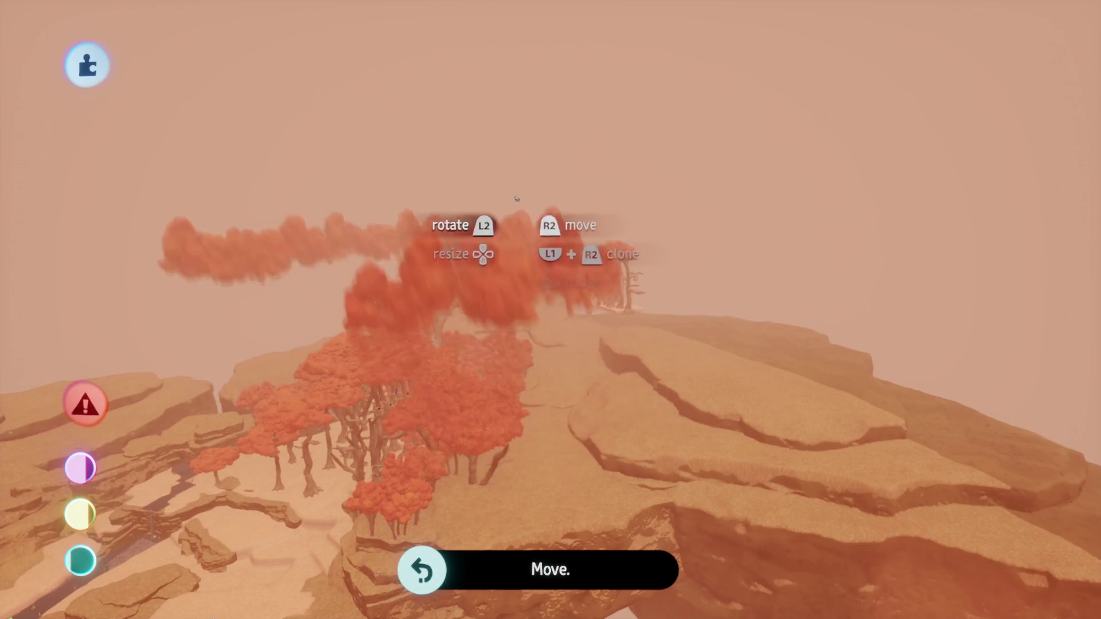
pyautogui.moveTo(520, 207); pyautogui.dragTo(505, 153)
pyautogui.moveTo(542, 362); pyautogui.dragTo(539, 344)
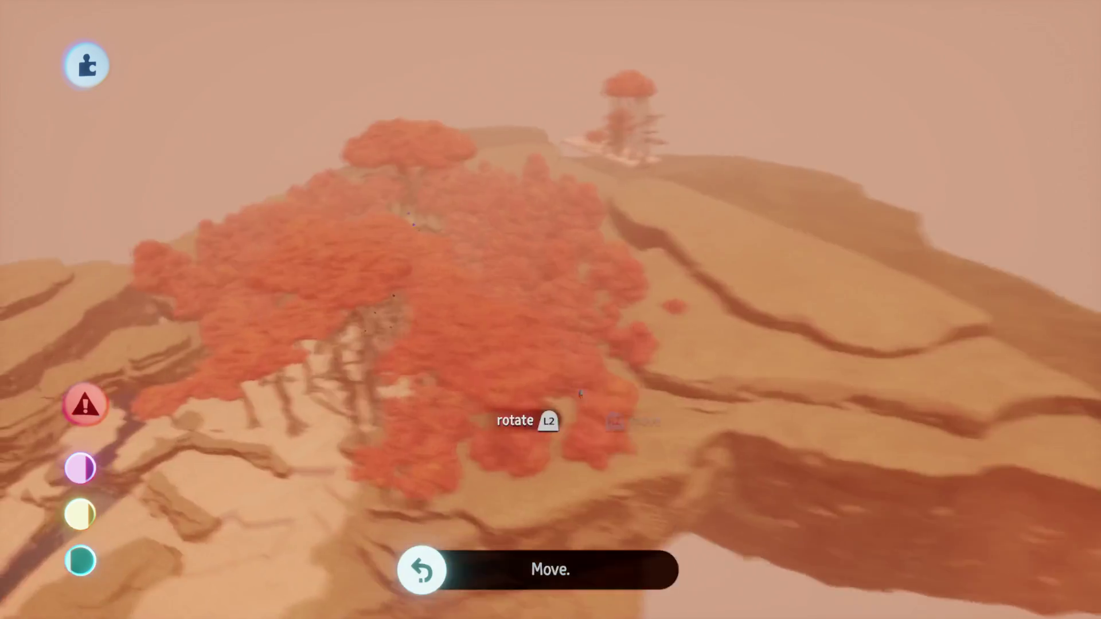
# Carry the grabbed tree group through the forest toward the sandy clearing
pyautogui.scroll(10, 647, 198)
pyautogui.scroll(-5, 539, 335)
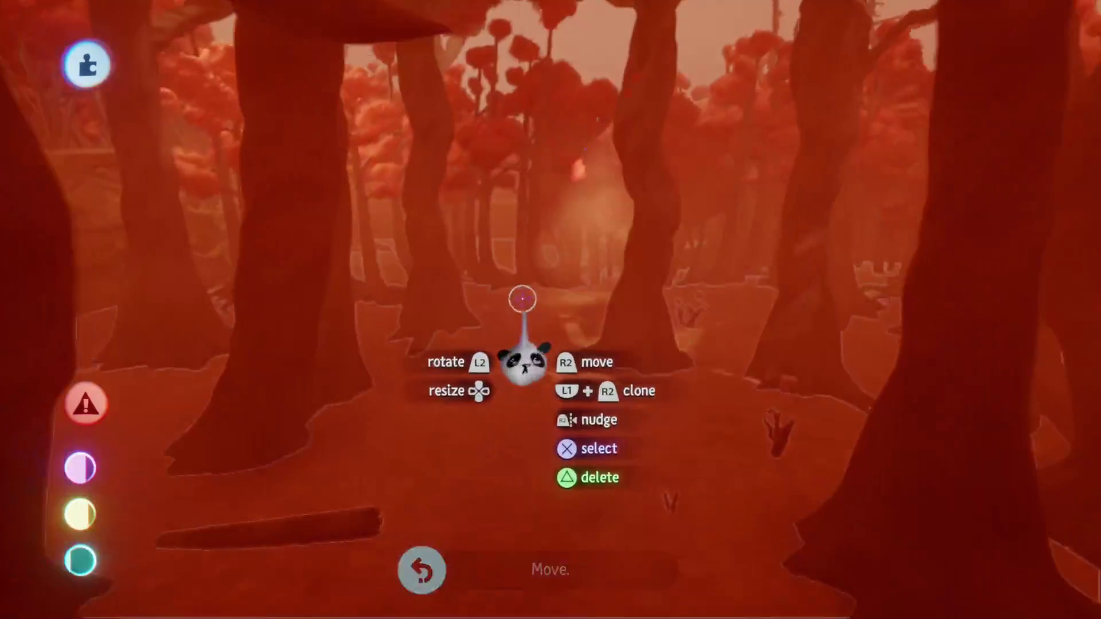
pyautogui.scroll(8, 539, 336)
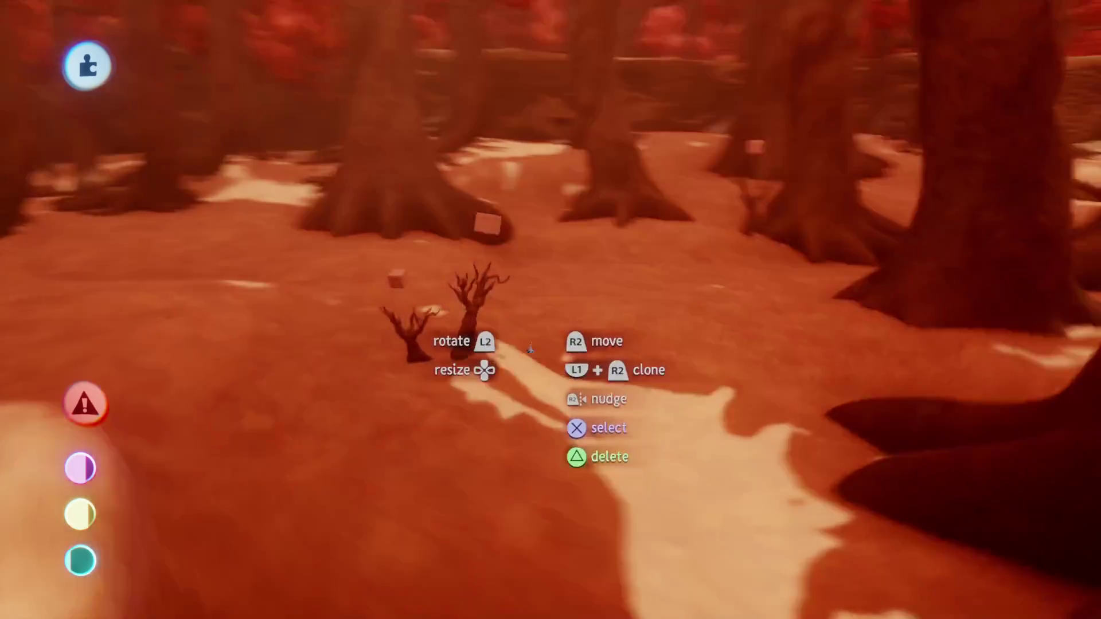
pyautogui.scroll(8, 519, 335)
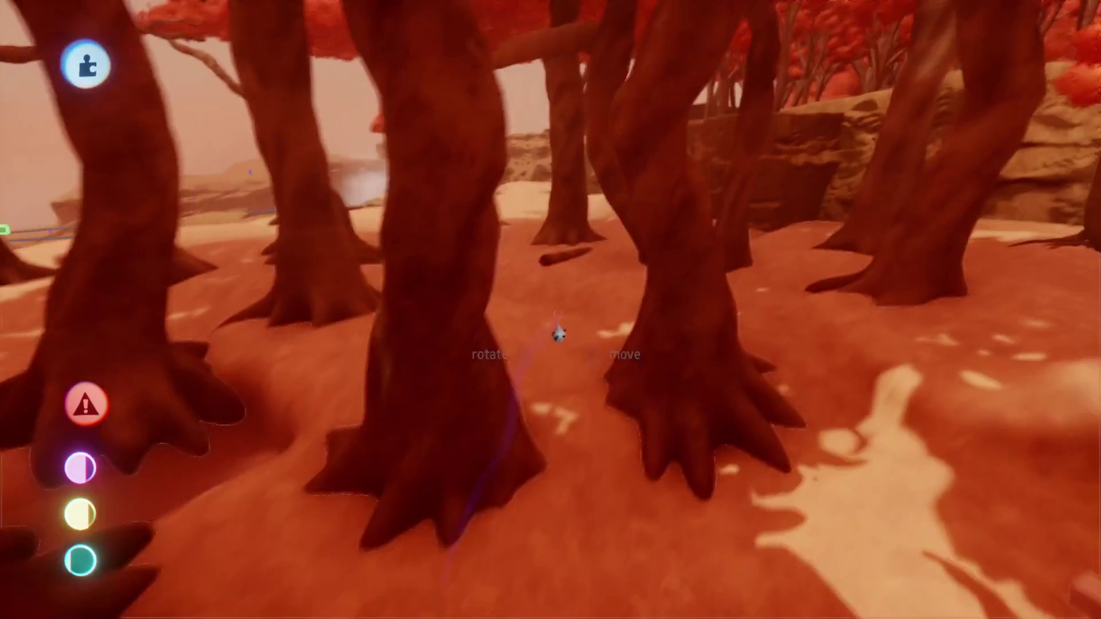
pyautogui.scroll(8, 542, 329)
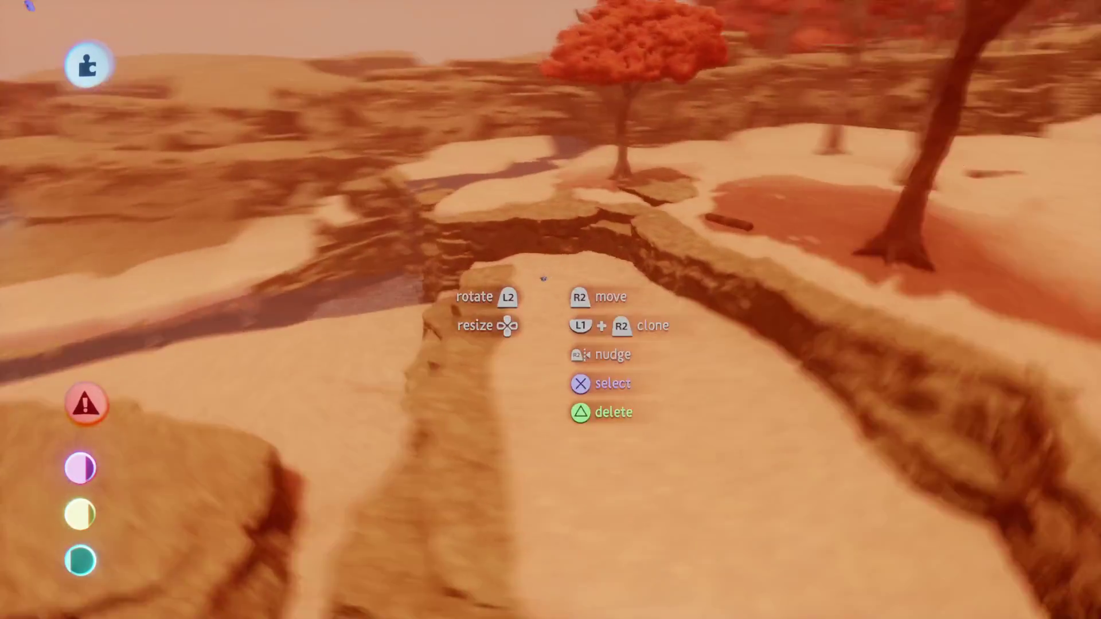
pyautogui.scroll(8, 536, 336)
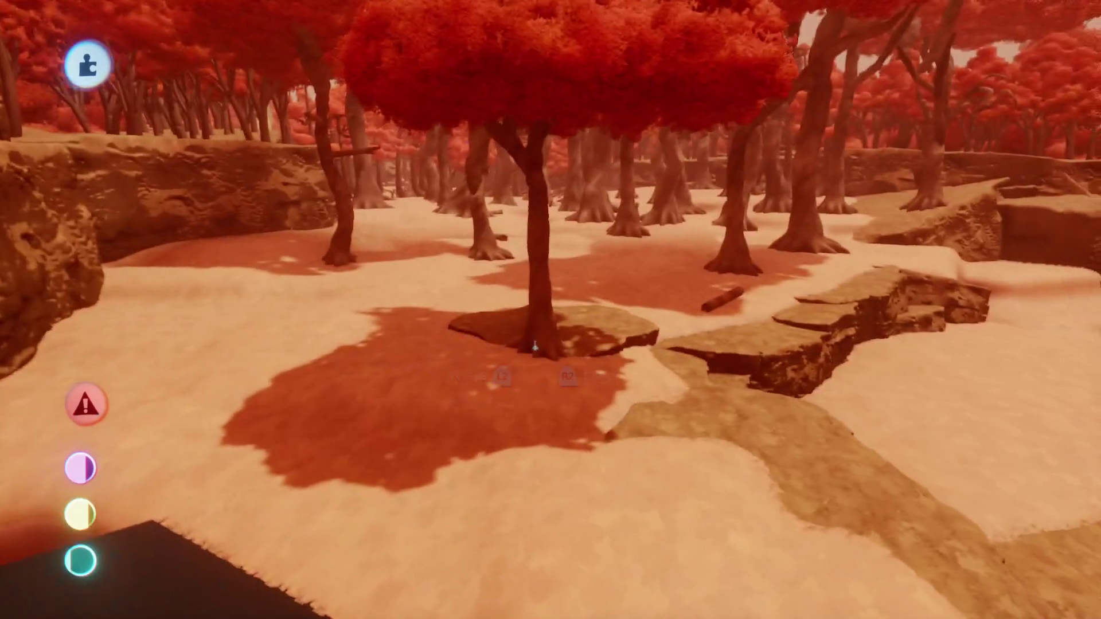
pyautogui.scroll(8, 562, 314)
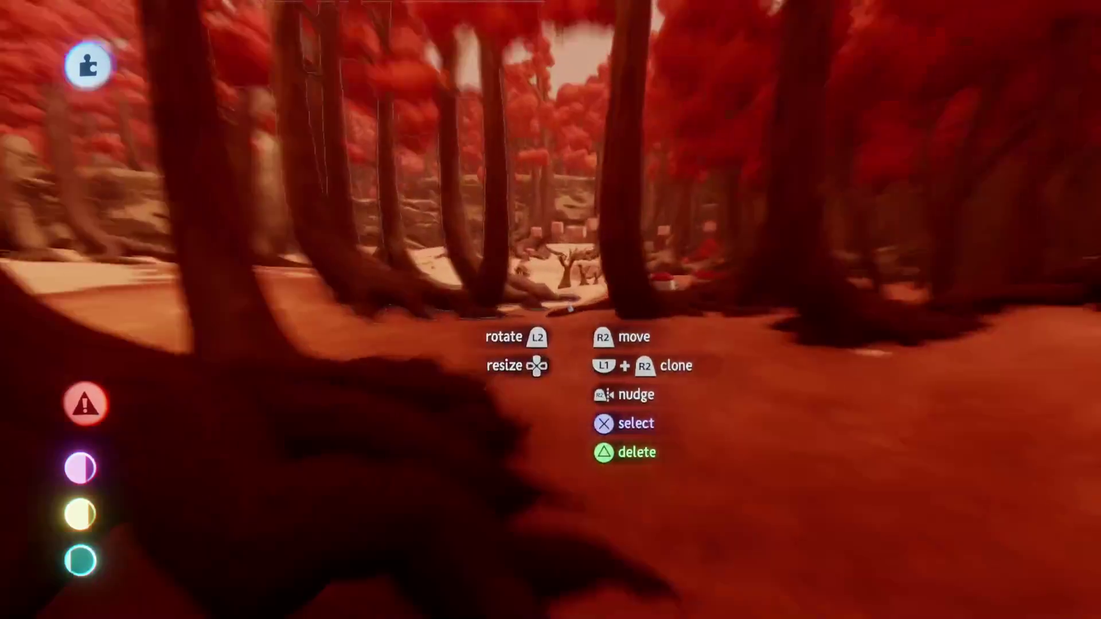
pyautogui.scroll(6, 536, 376)
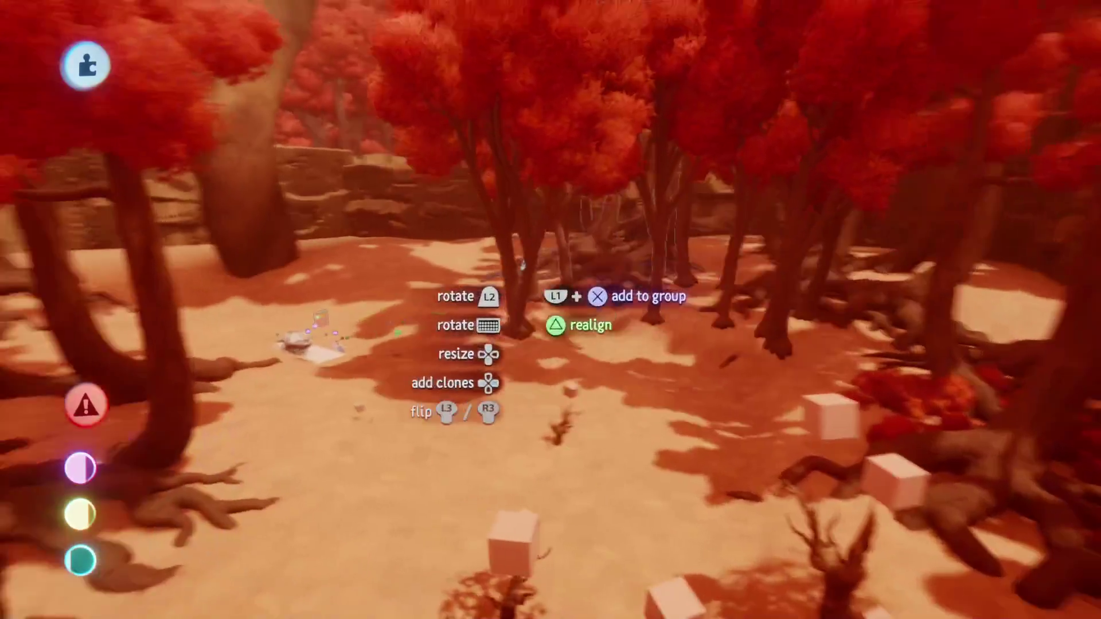
# Carry the grabbed piece through the red forest, set it down and regrab it
pyautogui.scroll(3, 523, 260)
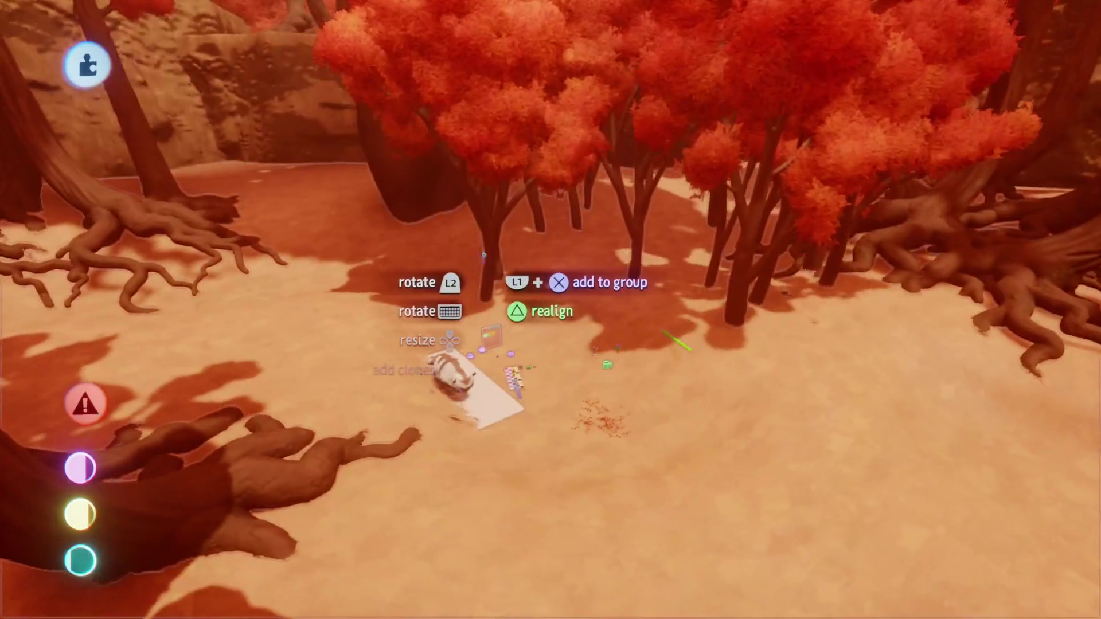
pyautogui.moveTo(492, 261); pyautogui.dragTo(509, 151)
pyautogui.moveTo(516, 275)
pyautogui.mouseDown()
pyautogui.moveTo(528, 307)
pyautogui.moveTo(542, 141)
pyautogui.moveTo(559, 233)
pyautogui.moveTo(551, 224)
pyautogui.mouseUp()
pyautogui.moveTo(542, 276)
pyautogui.mouseDown()
pyautogui.moveTo(491, 246)
pyautogui.moveTo(466, 263)
pyautogui.mouseUp()
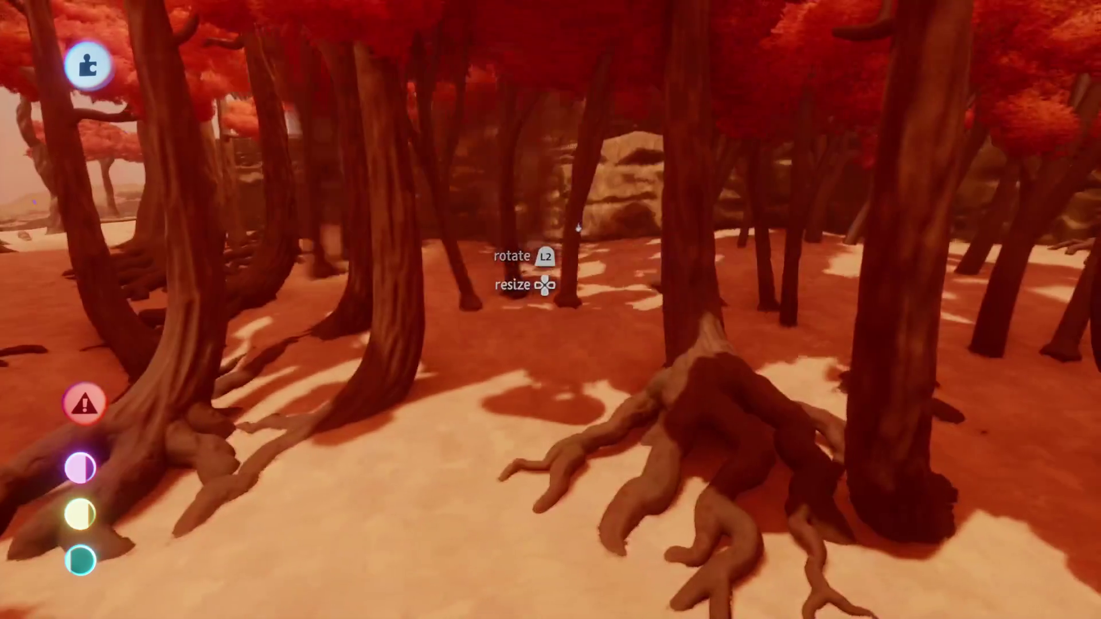
pyautogui.moveTo(546, 253)
pyautogui.mouseDown()
pyautogui.moveTo(558, 261)
pyautogui.moveTo(543, 275)
pyautogui.moveTo(553, 274)
pyautogui.moveTo(549, 207)
pyautogui.moveTo(550, 235)
pyautogui.moveTo(573, 245)
pyautogui.moveTo(549, 234)
pyautogui.moveTo(536, 276)
pyautogui.moveTo(528, 267)
pyautogui.moveTo(561, 265)
pyautogui.moveTo(558, 229)
pyautogui.moveTo(505, 225)
pyautogui.moveTo(489, 266)
pyautogui.moveTo(447, 243)
pyautogui.moveTo(442, 275)
pyautogui.mouseUp()
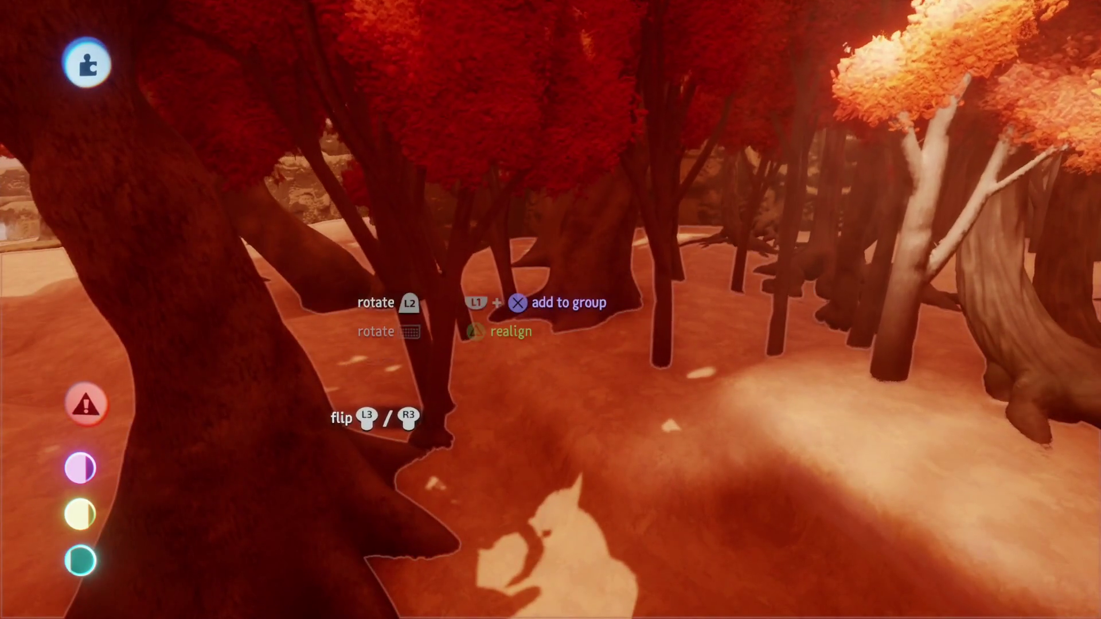
# Enlarge the piece to about 133% and bring it beside the fallen log at the canyon ledge
pyautogui.moveTo(453, 321)
pyautogui.mouseDown()
pyautogui.moveTo(516, 329)
pyautogui.moveTo(485, 241)
pyautogui.moveTo(496, 314)
pyautogui.moveTo(508, 235)
pyautogui.moveTo(532, 267)
pyautogui.moveTo(538, 177)
pyautogui.moveTo(525, 178)
pyautogui.moveTo(516, 222)
pyautogui.moveTo(459, 189)
pyautogui.moveTo(462, 239)
pyautogui.moveTo(439, 252)
pyautogui.mouseUp()
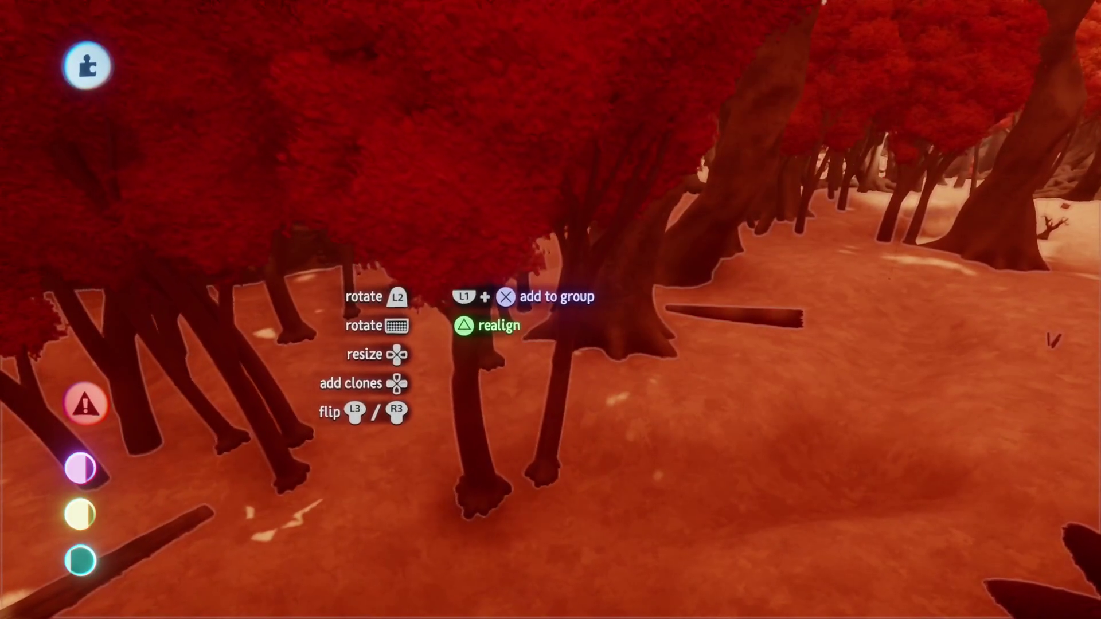
pyautogui.moveTo(460, 357)
pyautogui.mouseDown()
pyautogui.moveTo(499, 138)
pyautogui.moveTo(486, 61)
pyautogui.moveTo(492, 110)
pyautogui.moveTo(504, 73)
pyautogui.moveTo(574, 202)
pyautogui.mouseUp()
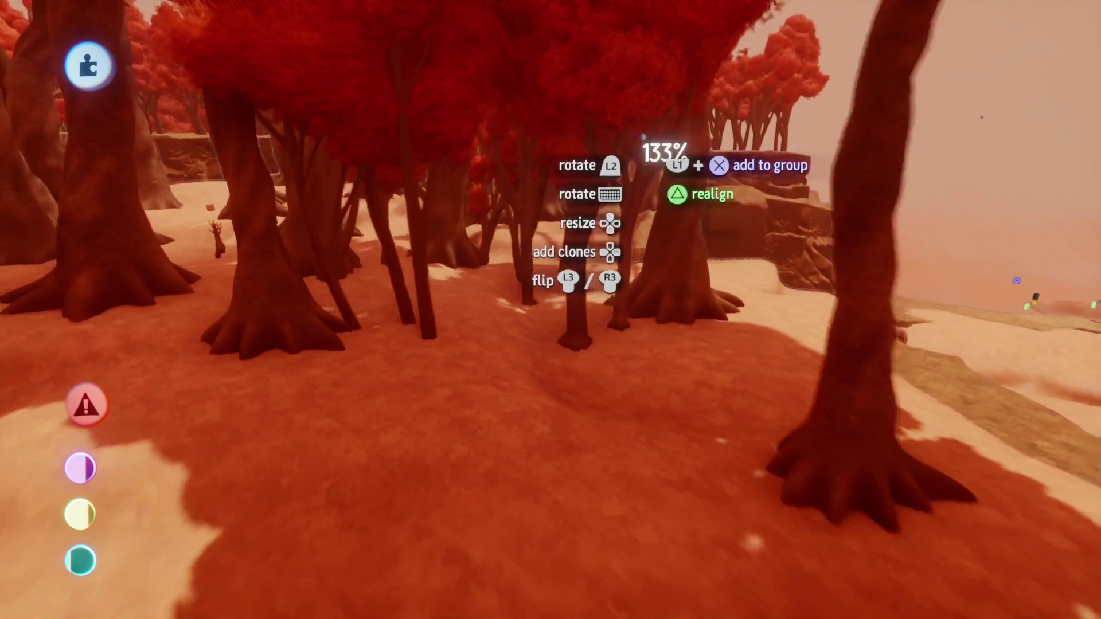
pyautogui.moveTo(640, 136); pyautogui.dragTo(633, 137)
pyautogui.moveTo(565, 298)
pyautogui.mouseDown()
pyautogui.moveTo(551, 177)
pyautogui.moveTo(587, 281)
pyautogui.moveTo(585, 235)
pyautogui.moveTo(570, 240)
pyautogui.mouseUp()
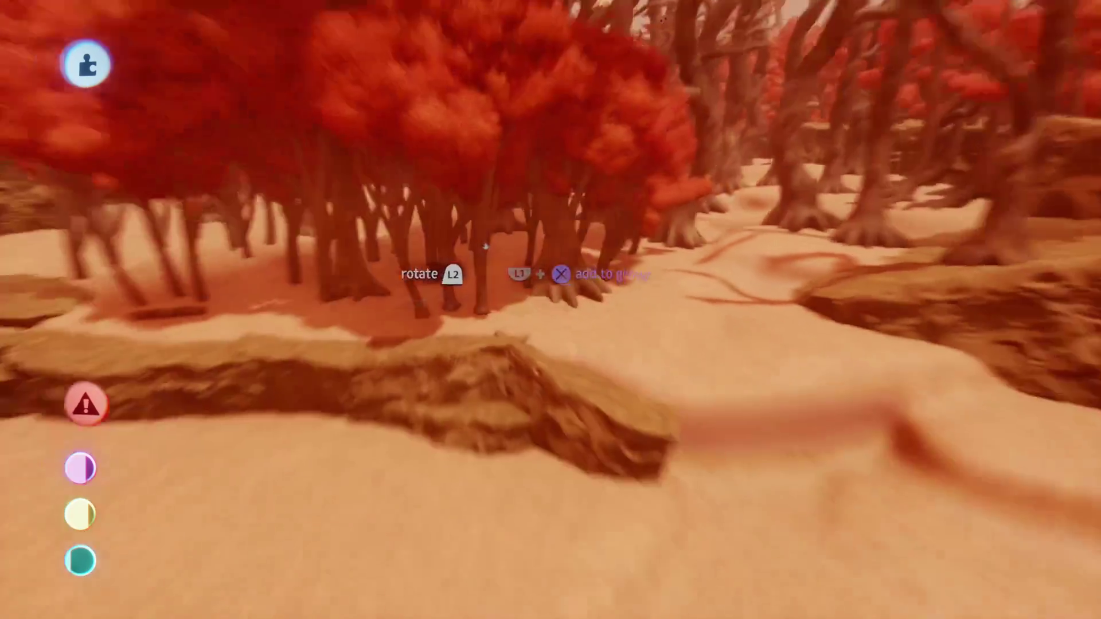
# Grab one of the red forest trees, scale it up, and set it back down
pyautogui.moveTo(505, 259)
pyautogui.mouseDown()
pyautogui.moveTo(542, 281)
pyautogui.moveTo(561, 265)
pyautogui.moveTo(554, 288)
pyautogui.moveTo(539, 235)
pyautogui.mouseUp()
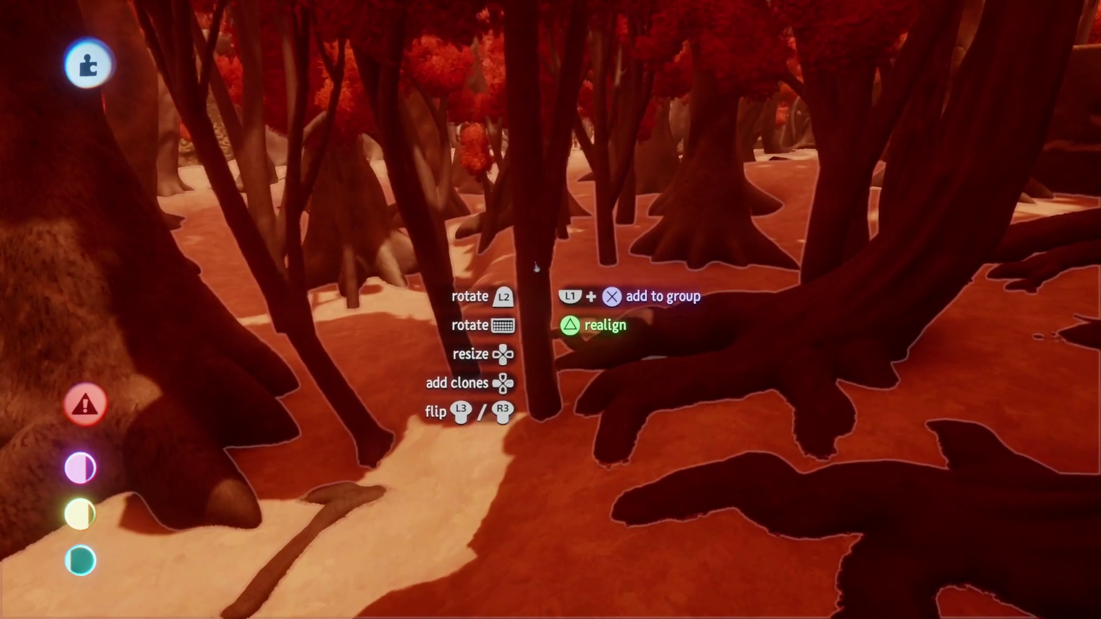
pyautogui.moveTo(533, 249)
pyautogui.mouseDown()
pyautogui.moveTo(499, 159)
pyautogui.moveTo(490, 161)
pyautogui.moveTo(503, 257)
pyautogui.mouseUp()
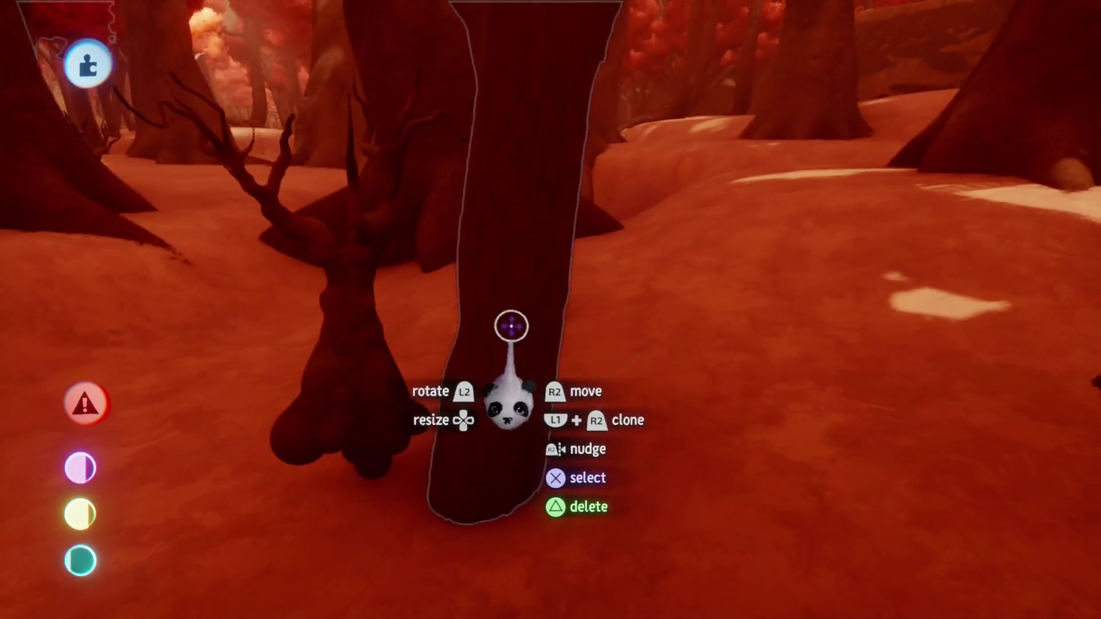
pyautogui.moveTo(511, 327)
pyautogui.mouseDown()
pyautogui.moveTo(524, 322)
pyautogui.moveTo(525, 336)
pyautogui.moveTo(443, 227)
pyautogui.moveTo(502, 258)
pyautogui.moveTo(519, 182)
pyautogui.moveTo(476, 216)
pyautogui.moveTo(466, 250)
pyautogui.moveTo(478, 231)
pyautogui.moveTo(407, 167)
pyautogui.moveTo(427, 231)
pyautogui.moveTo(468, 212)
pyautogui.moveTo(479, 227)
pyautogui.mouseUp()
pyautogui.press('Up')
pyautogui.moveTo(549, 198); pyautogui.dragTo(609, 338)
# Pull back to survey the red canopy and the sandy clearing from ground level
pyautogui.moveTo(580, 277); pyautogui.dragTo(460, 403)
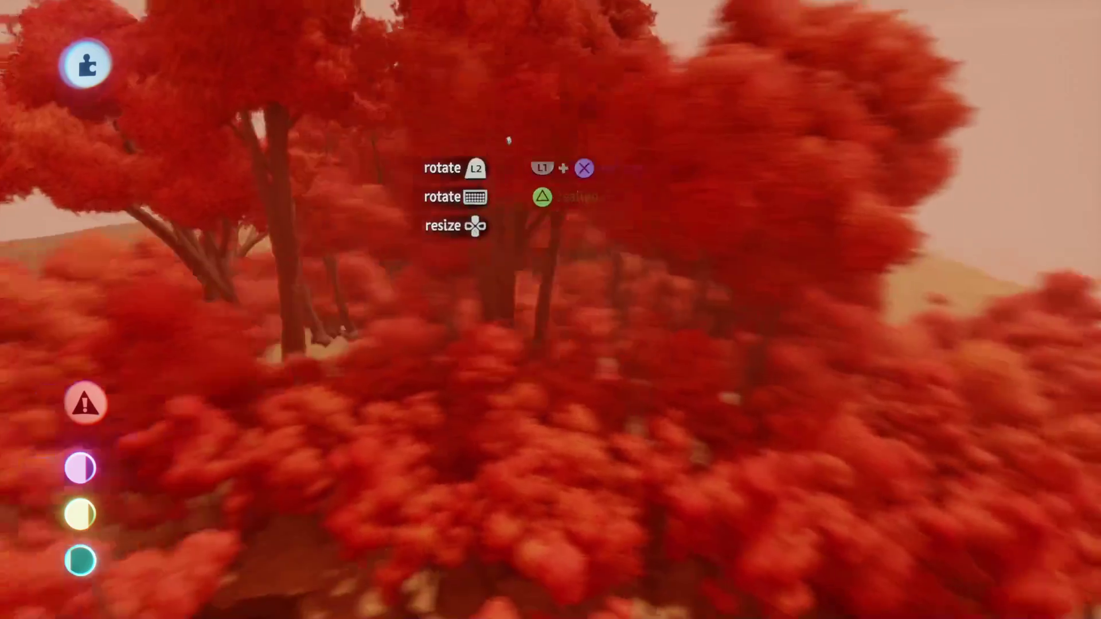
pyautogui.moveTo(509, 141)
pyautogui.mouseDown()
pyautogui.moveTo(484, 143)
pyautogui.moveTo(523, 126)
pyautogui.mouseUp()
pyautogui.moveTo(476, 162)
pyautogui.mouseDown()
pyautogui.moveTo(488, 167)
pyautogui.moveTo(508, 146)
pyautogui.moveTo(468, 132)
pyautogui.mouseUp()
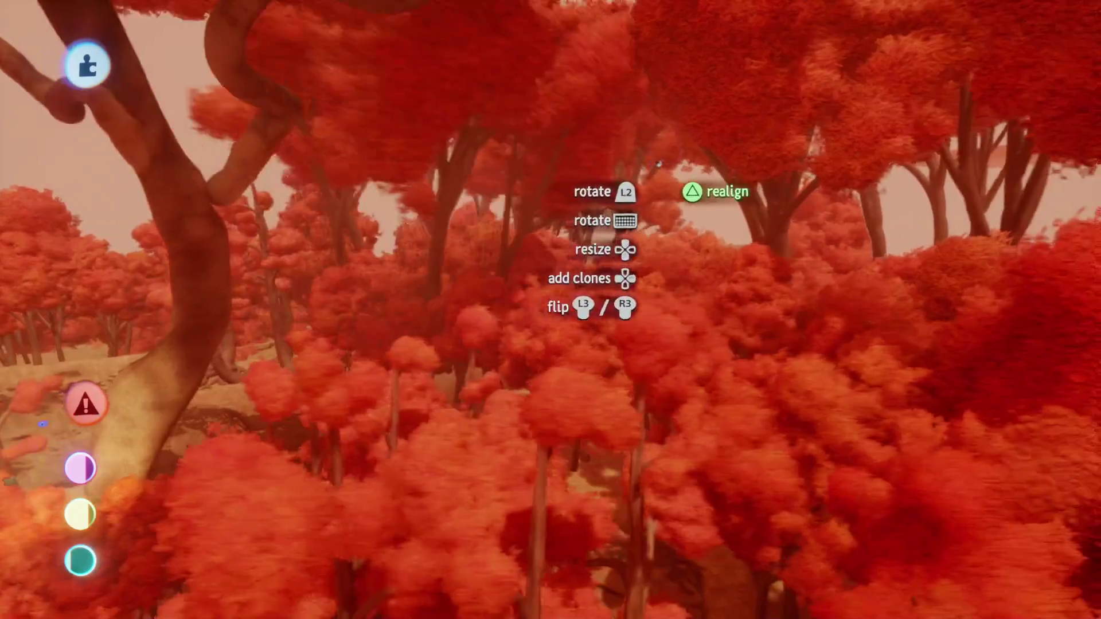
pyautogui.moveTo(691, 196)
pyautogui.mouseDown()
pyautogui.moveTo(505, 307)
pyautogui.moveTo(499, 388)
pyautogui.moveTo(516, 270)
pyautogui.moveTo(534, 372)
pyautogui.moveTo(474, 516)
pyautogui.moveTo(528, 553)
pyautogui.moveTo(613, 498)
pyautogui.mouseUp()
pyautogui.moveTo(512, 383)
pyautogui.mouseDown()
pyautogui.moveTo(566, 315)
pyautogui.moveTo(546, 398)
pyautogui.moveTo(495, 245)
pyautogui.moveTo(574, 401)
pyautogui.moveTo(607, 397)
pyautogui.moveTo(536, 393)
pyautogui.mouseUp()
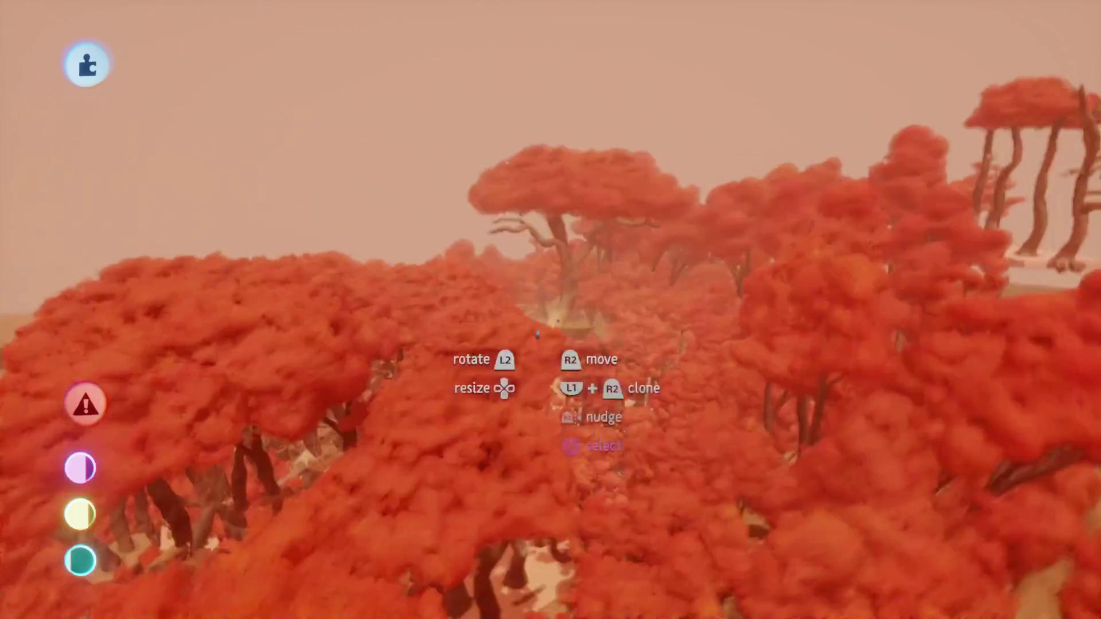
# Swoop down through the canopy for a close look over the huge orange tree
pyautogui.press('Tab')
pyautogui.moveTo(528, 184)
pyautogui.mouseDown()
pyautogui.moveTo(479, 381)
pyautogui.moveTo(551, 309)
pyautogui.mouseUp()
pyautogui.scroll(-5, 567, 270)
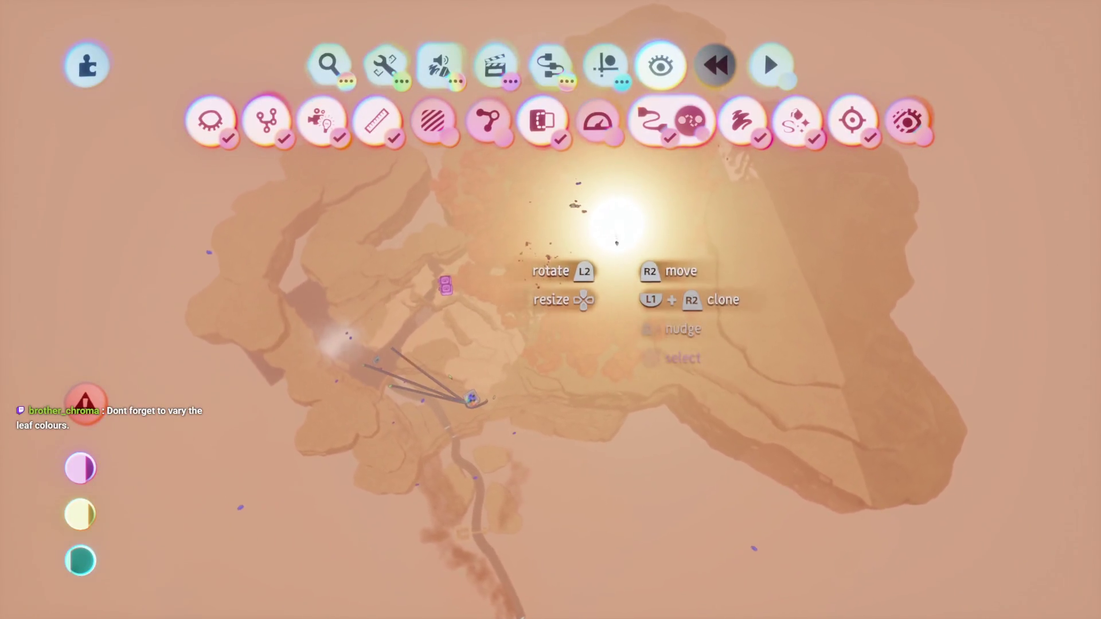
pyautogui.press('Escape')
pyautogui.scroll(5, 551, 309)
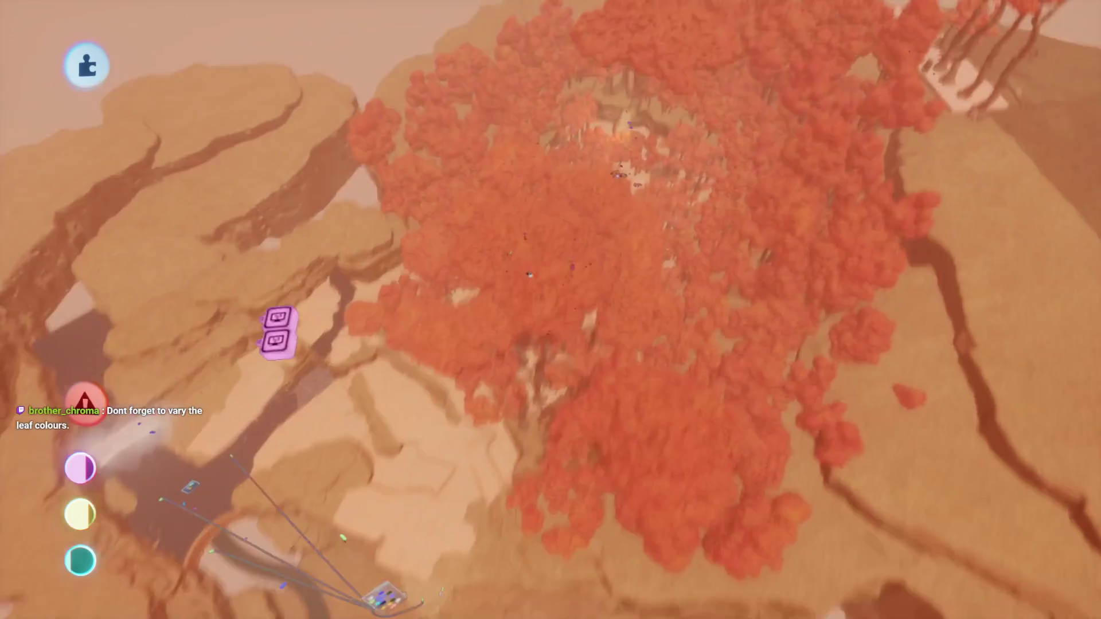
pyautogui.moveTo(528, 275); pyautogui.dragTo(539, 296)
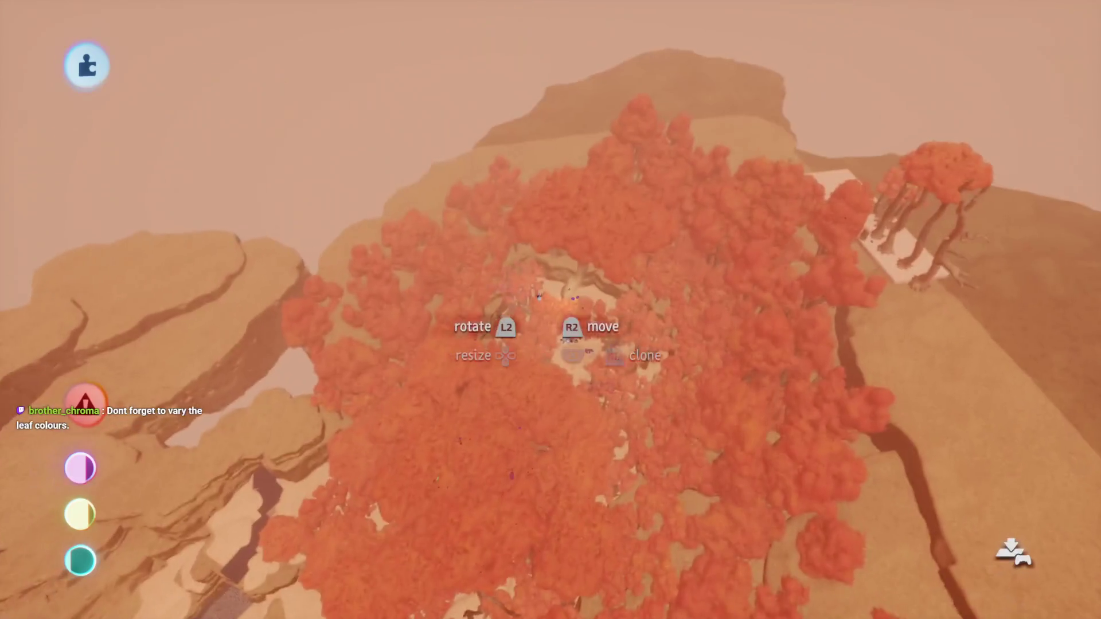
pyautogui.scroll(4, 536, 318)
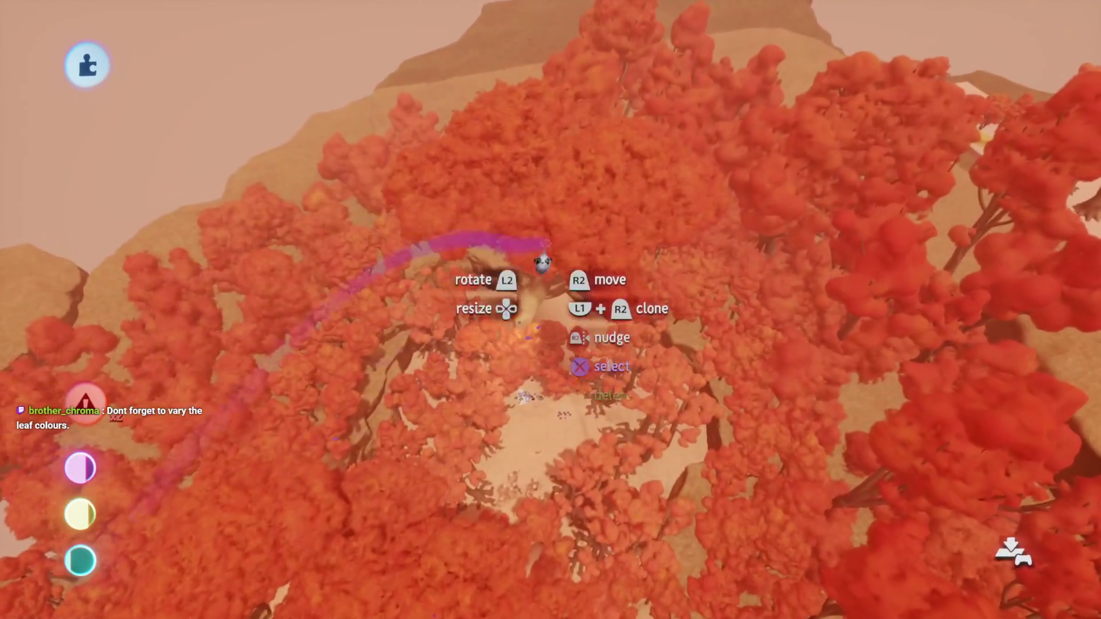
pyautogui.moveTo(557, 360); pyautogui.dragTo(563, 447)
pyautogui.moveTo(470, 298)
pyautogui.mouseDown()
pyautogui.moveTo(471, 247)
pyautogui.moveTo(585, 401)
pyautogui.moveTo(595, 344)
pyautogui.moveTo(579, 275)
pyautogui.mouseUp()
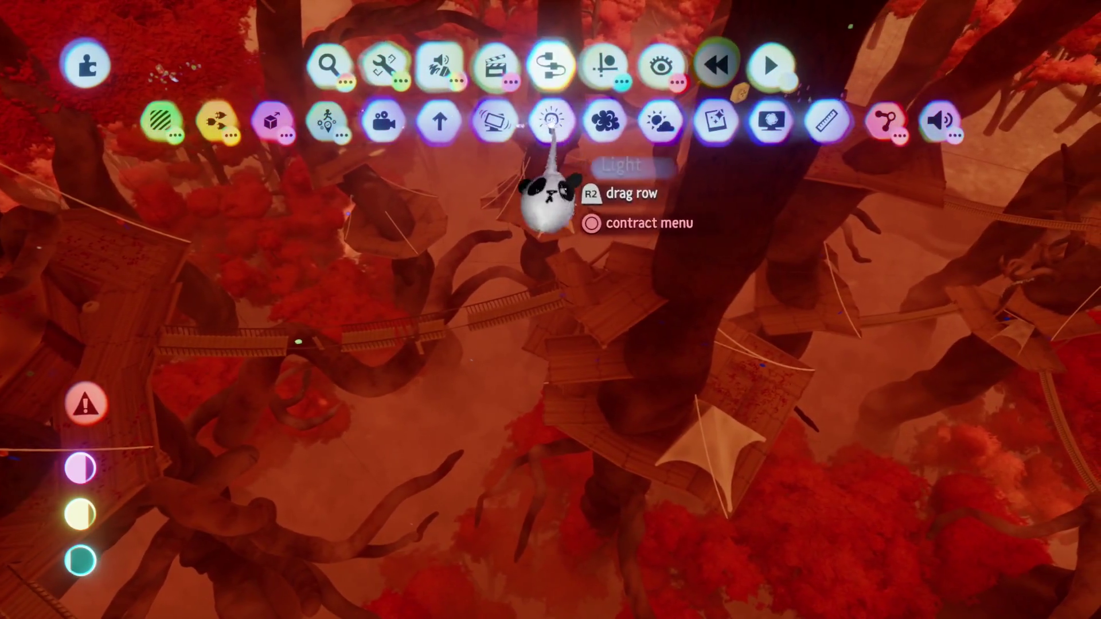
# Pick up a new light gadget to place above the treehouse walkways
pyautogui.click(551, 122)
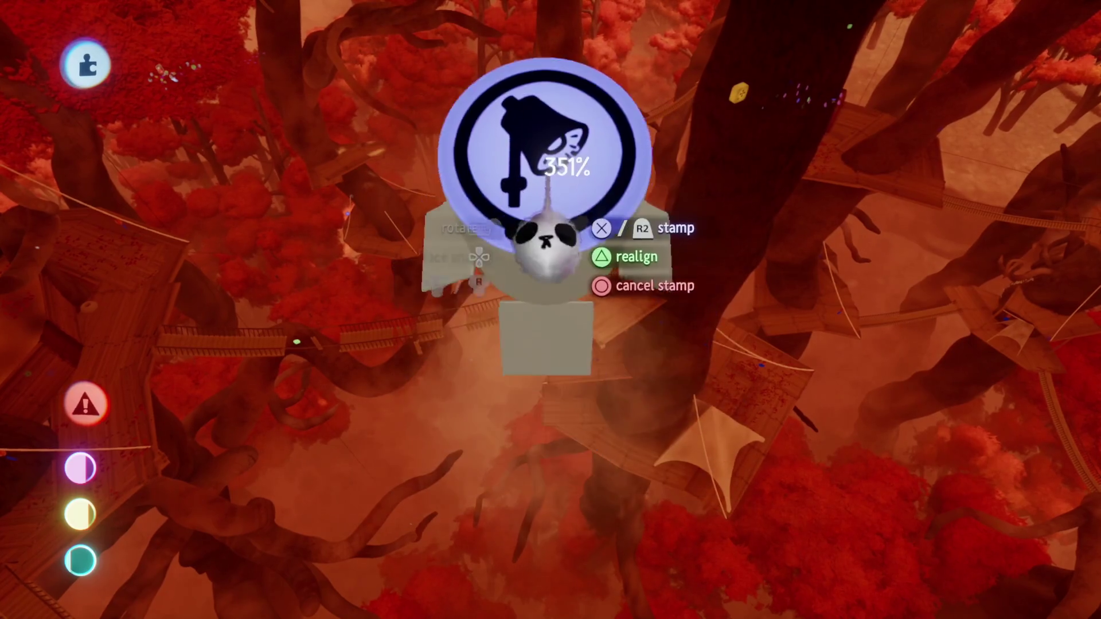
# Stamp a light with 110.9 m reach, Use Image, new colour, 45° cone and lower brightness
pyautogui.click(576, 186)
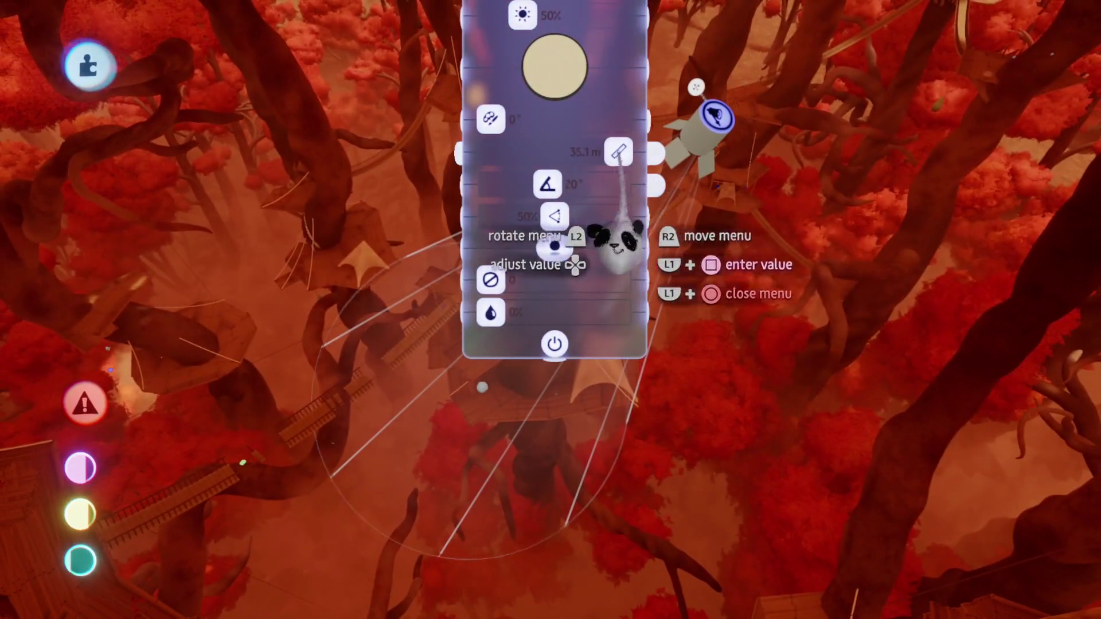
pyautogui.moveTo(622, 239); pyautogui.dragTo(983, 234)
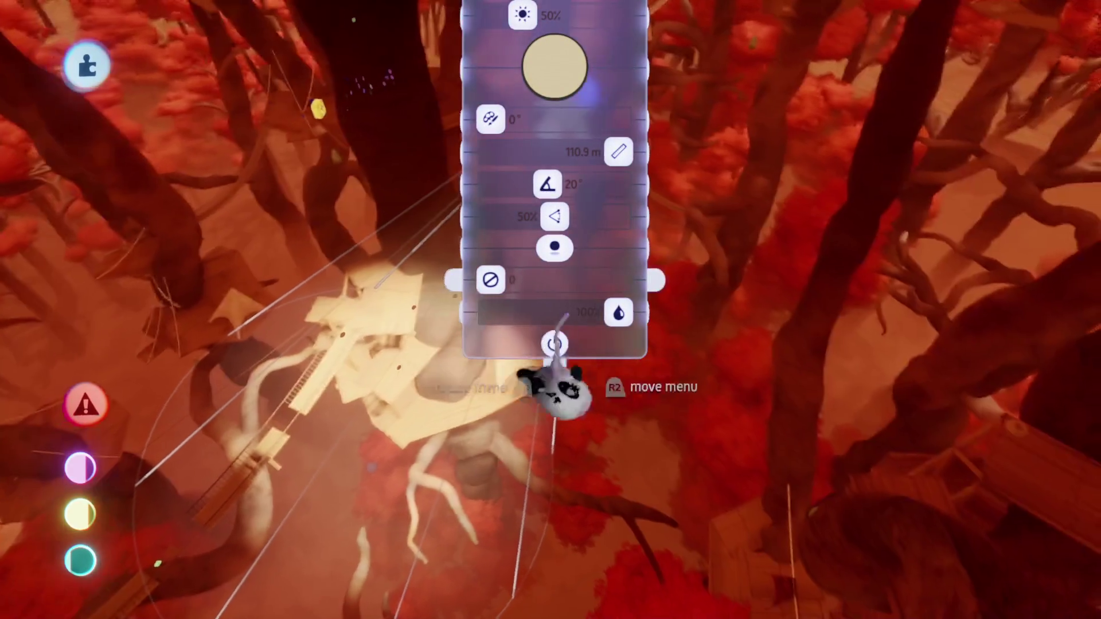
pyautogui.click(507, 280)
pyautogui.moveTo(508, 280)
pyautogui.mouseDown()
pyautogui.moveTo(617, 290)
pyautogui.moveTo(651, 327)
pyautogui.moveTo(661, 360)
pyautogui.moveTo(716, 362)
pyautogui.mouseUp()
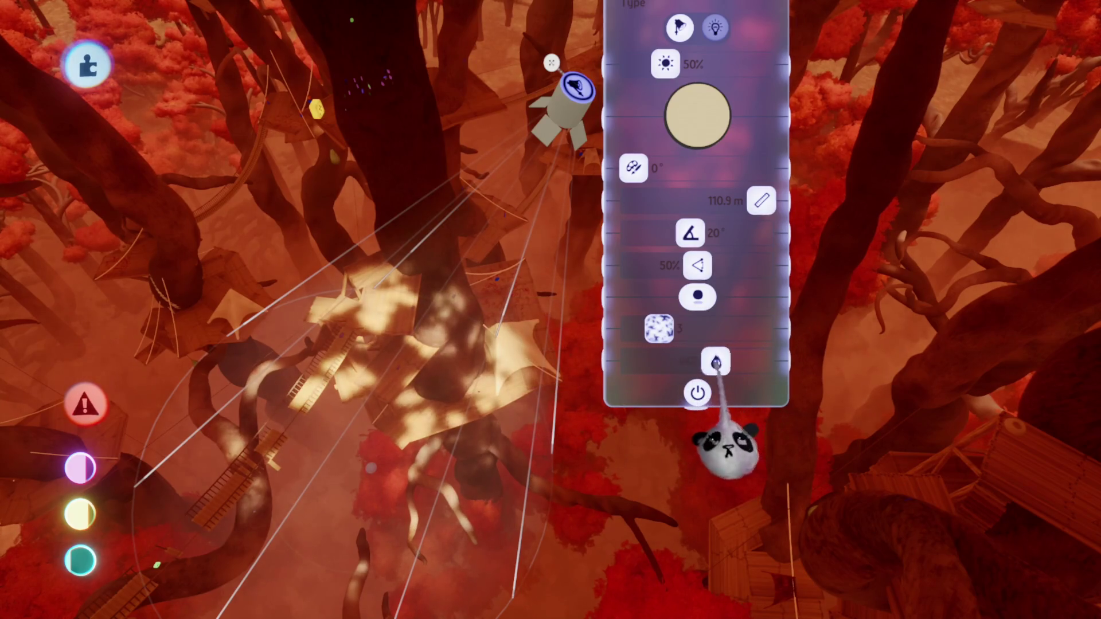
pyautogui.click(697, 115)
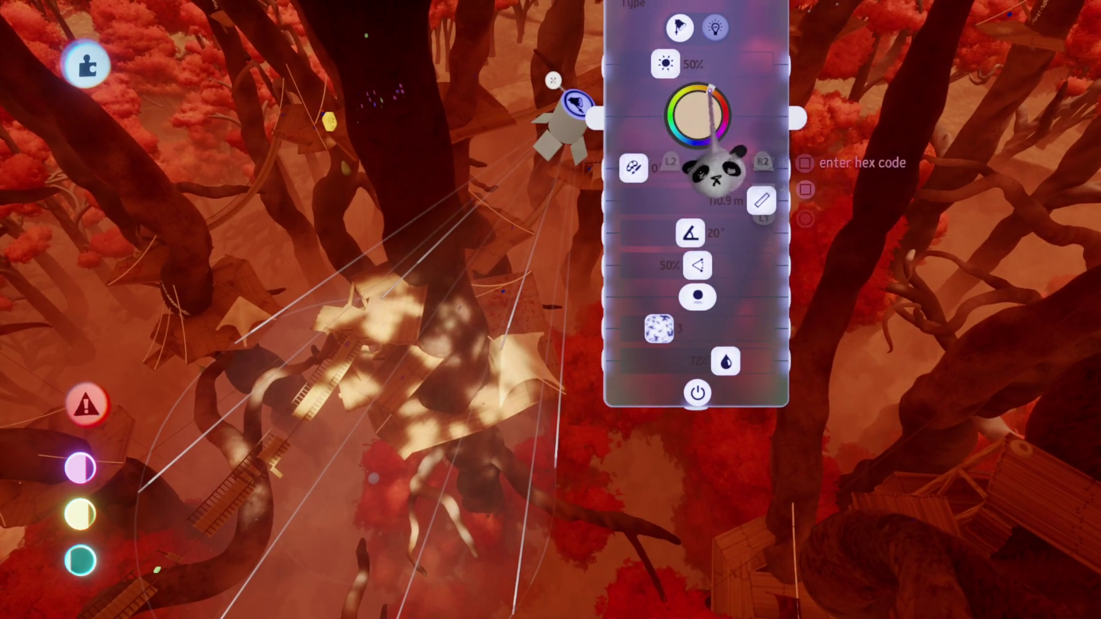
pyautogui.moveTo(703, 121)
pyautogui.mouseDown()
pyautogui.moveTo(708, 91)
pyautogui.moveTo(720, 99)
pyautogui.mouseUp()
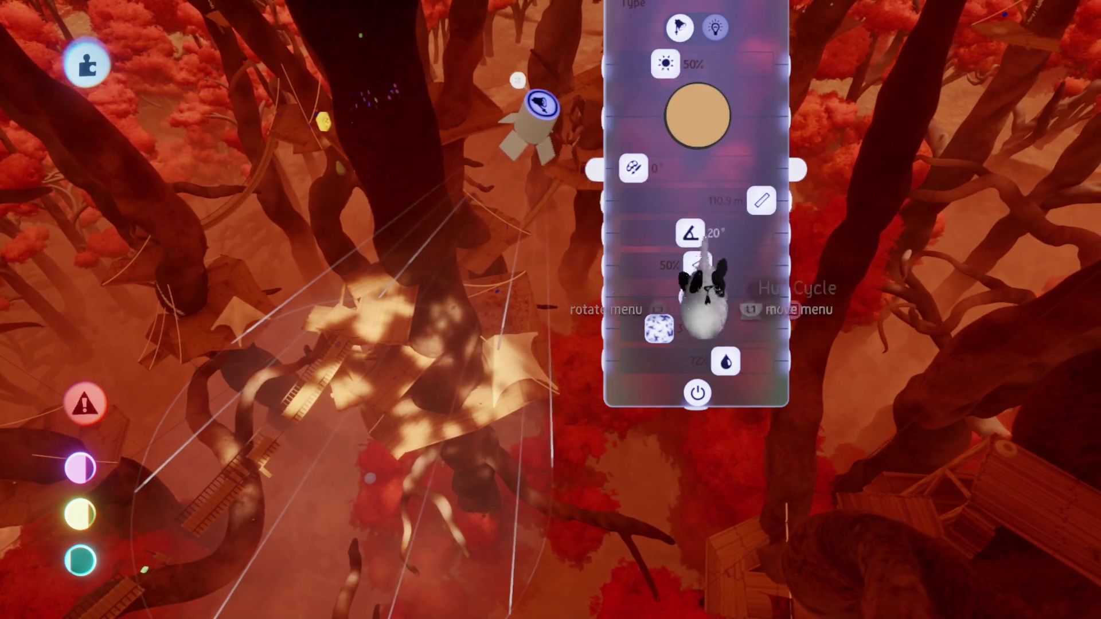
pyautogui.moveTo(696, 233); pyautogui.dragTo(761, 234)
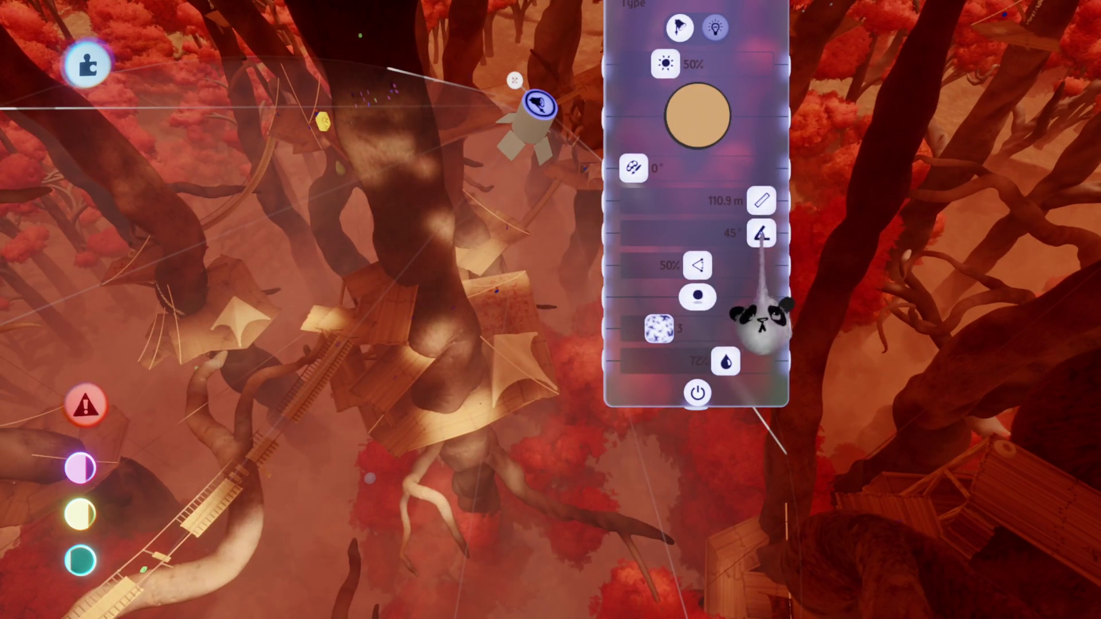
pyautogui.moveTo(665, 63); pyautogui.dragTo(638, 64)
# Reposition the light above the treehouse walkways
pyautogui.press('Escape')
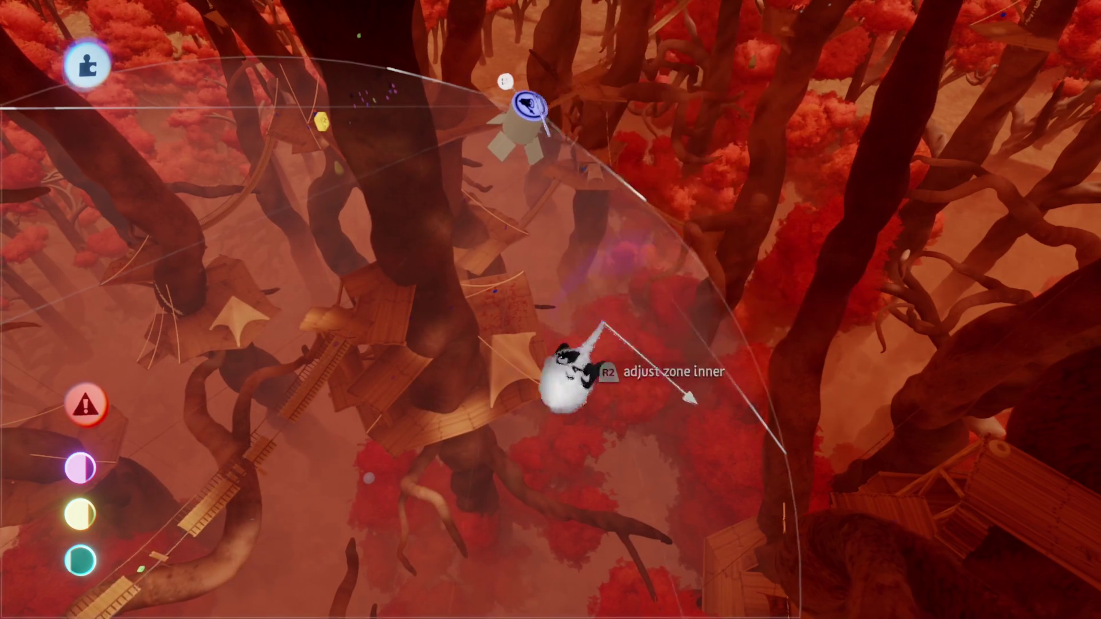
pyautogui.moveTo(551, 356)
pyautogui.mouseDown()
pyautogui.moveTo(565, 229)
pyautogui.moveTo(582, 195)
pyautogui.moveTo(595, 201)
pyautogui.moveTo(514, 137)
pyautogui.moveTo(520, 188)
pyautogui.moveTo(524, 161)
pyautogui.mouseUp()
pyautogui.click(524, 158)
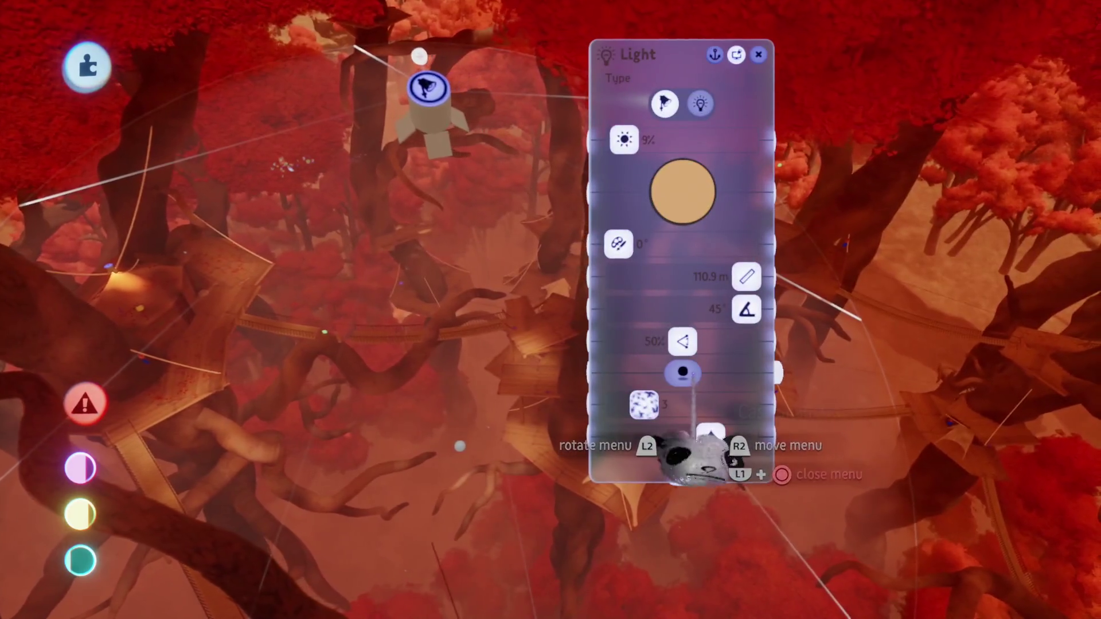
pyautogui.press('Escape')
# Place an enlarged copy beside it with beam range shortened to 101.5 m
pyautogui.moveTo(406, 150)
pyautogui.mouseDown()
pyautogui.moveTo(528, 246)
pyautogui.moveTo(565, 240)
pyautogui.moveTo(518, 247)
pyautogui.moveTo(479, 226)
pyautogui.moveTo(459, 110)
pyautogui.mouseUp()
pyautogui.moveTo(491, 169)
pyautogui.mouseDown()
pyautogui.moveTo(476, 120)
pyautogui.moveTo(445, 81)
pyautogui.moveTo(496, 204)
pyautogui.mouseUp()
pyautogui.scroll(-5, 496, 204)
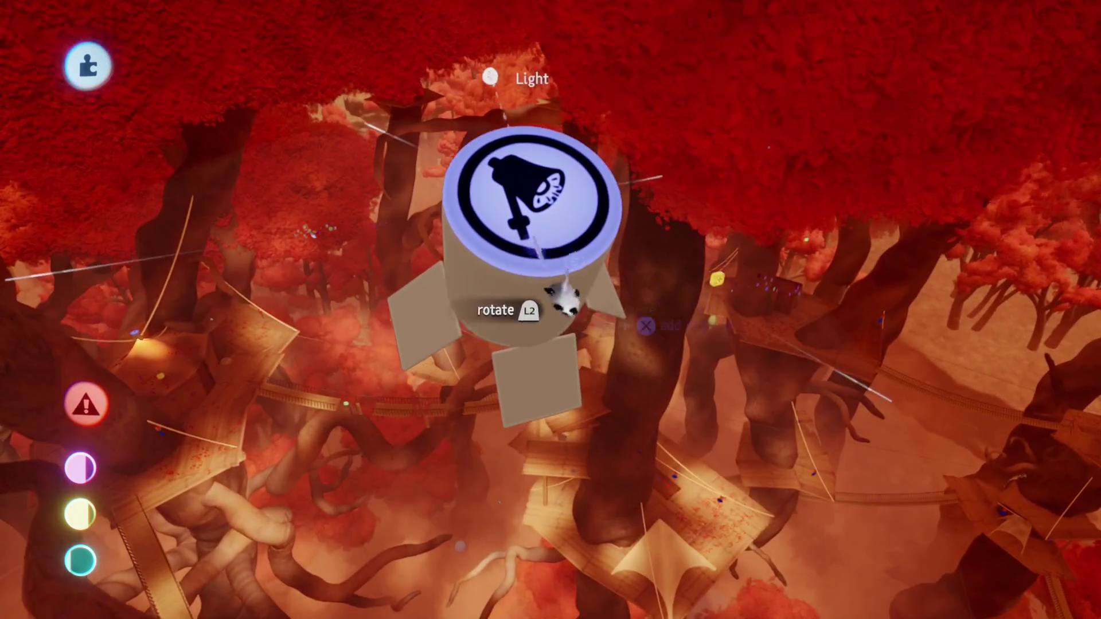
pyautogui.click(557, 296)
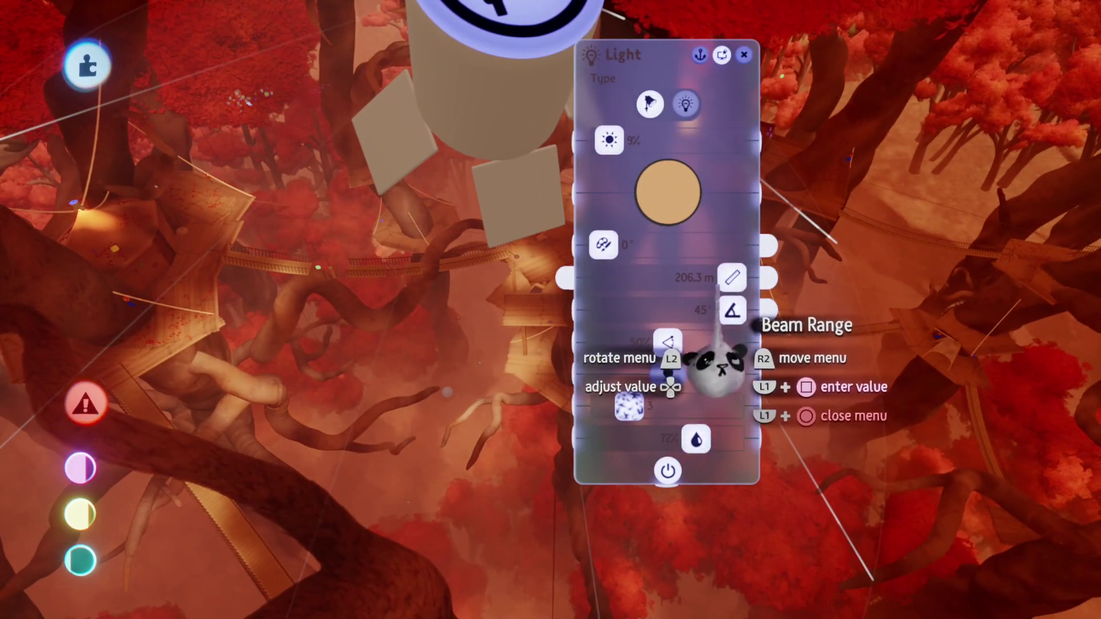
pyautogui.moveTo(172, 410)
pyautogui.mouseDown()
pyautogui.moveTo(706, 388)
pyautogui.moveTo(717, 353)
pyautogui.mouseUp()
pyautogui.press('Escape')
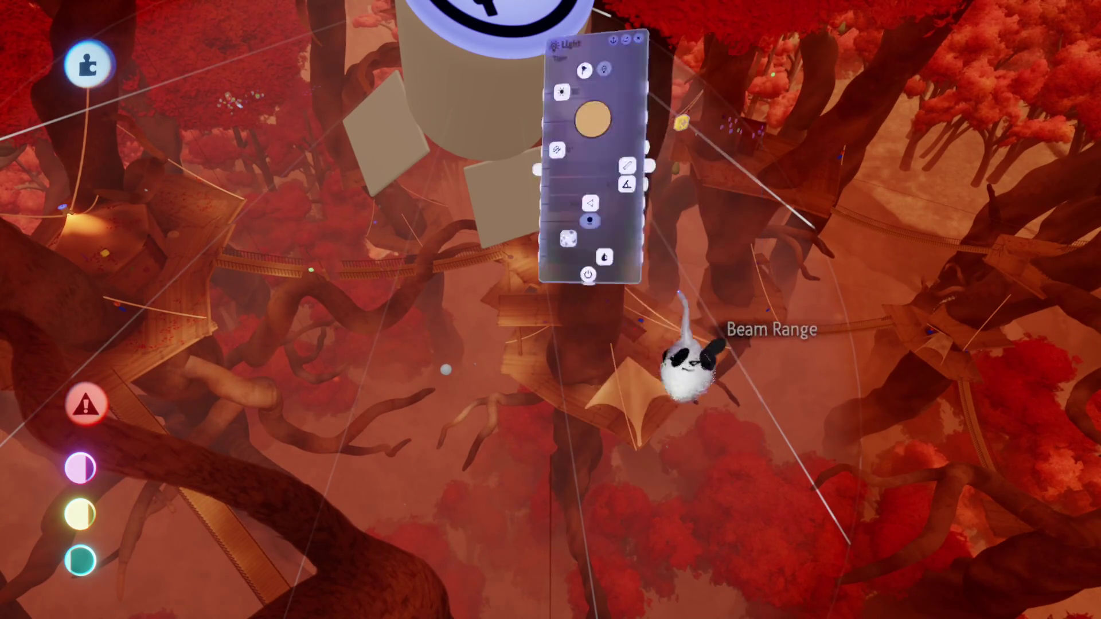
pyautogui.moveTo(490, 253)
pyautogui.mouseDown()
pyautogui.moveTo(519, 200)
pyautogui.moveTo(569, 219)
pyautogui.moveTo(540, 122)
pyautogui.moveTo(519, 91)
pyautogui.moveTo(500, 100)
pyautogui.moveTo(522, 216)
pyautogui.moveTo(491, 135)
pyautogui.moveTo(528, 222)
pyautogui.moveTo(566, 202)
pyautogui.moveTo(558, 155)
pyautogui.moveTo(553, 140)
pyautogui.moveTo(491, 138)
pyautogui.moveTo(445, 80)
pyautogui.mouseUp()
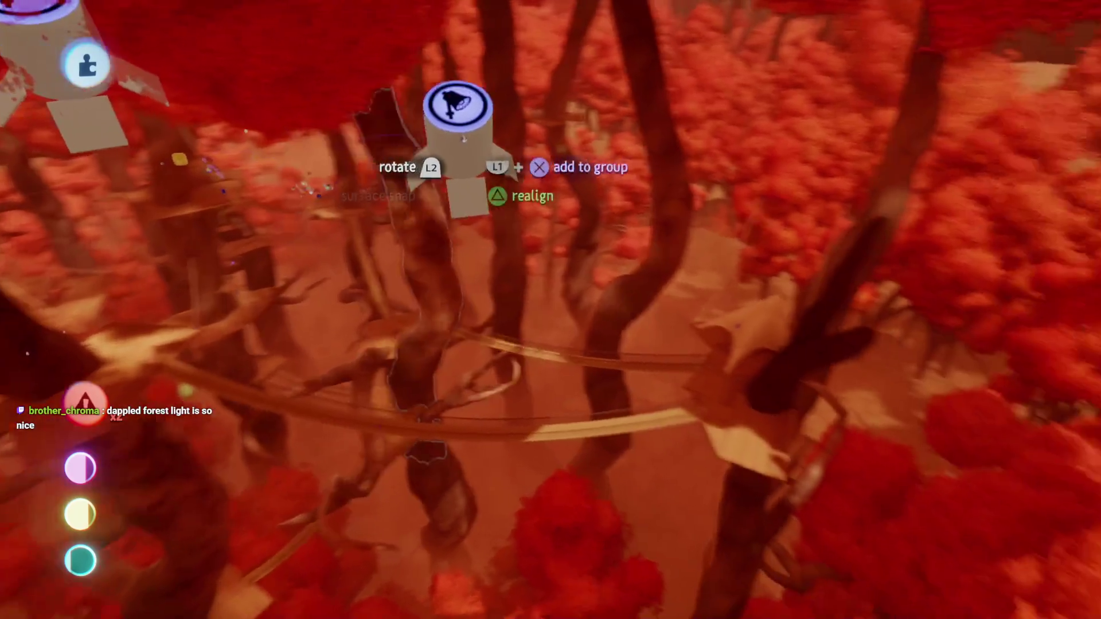
# Carry a light through the forest and clone a copy into the red canopy
pyautogui.moveTo(464, 138); pyautogui.dragTo(473, 79)
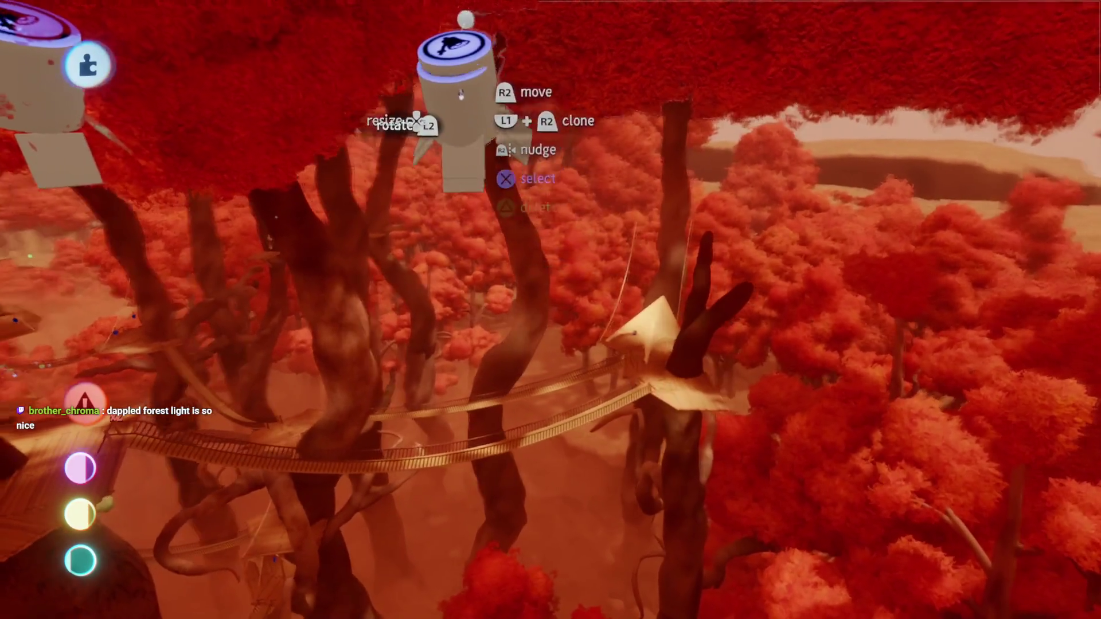
pyautogui.moveTo(461, 94)
pyautogui.mouseDown()
pyautogui.moveTo(496, 167)
pyautogui.moveTo(506, 236)
pyautogui.mouseUp()
pyautogui.moveTo(508, 192)
pyautogui.mouseDown()
pyautogui.moveTo(479, 177)
pyautogui.moveTo(466, 110)
pyautogui.mouseUp()
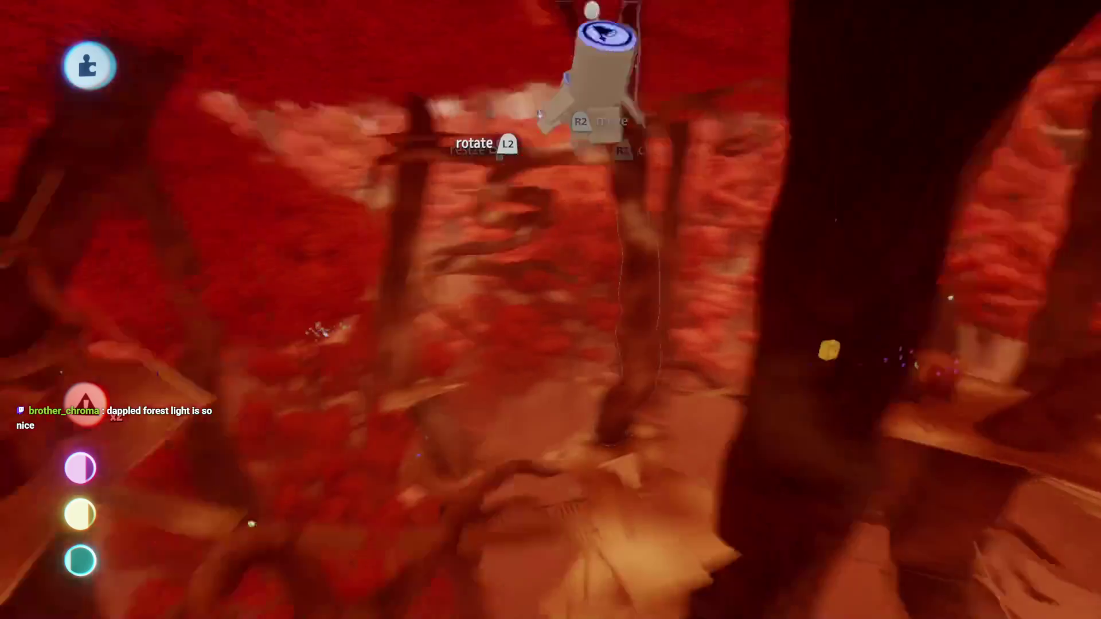
pyautogui.moveTo(605, 35)
pyautogui.mouseDown()
pyautogui.moveTo(539, 4)
pyautogui.moveTo(425, 1)
pyautogui.moveTo(453, 1)
pyautogui.moveTo(518, 339)
pyautogui.moveTo(560, 253)
pyautogui.moveTo(545, 275)
pyautogui.moveTo(551, 298)
pyautogui.moveTo(531, 290)
pyautogui.moveTo(519, 205)
pyautogui.mouseUp()
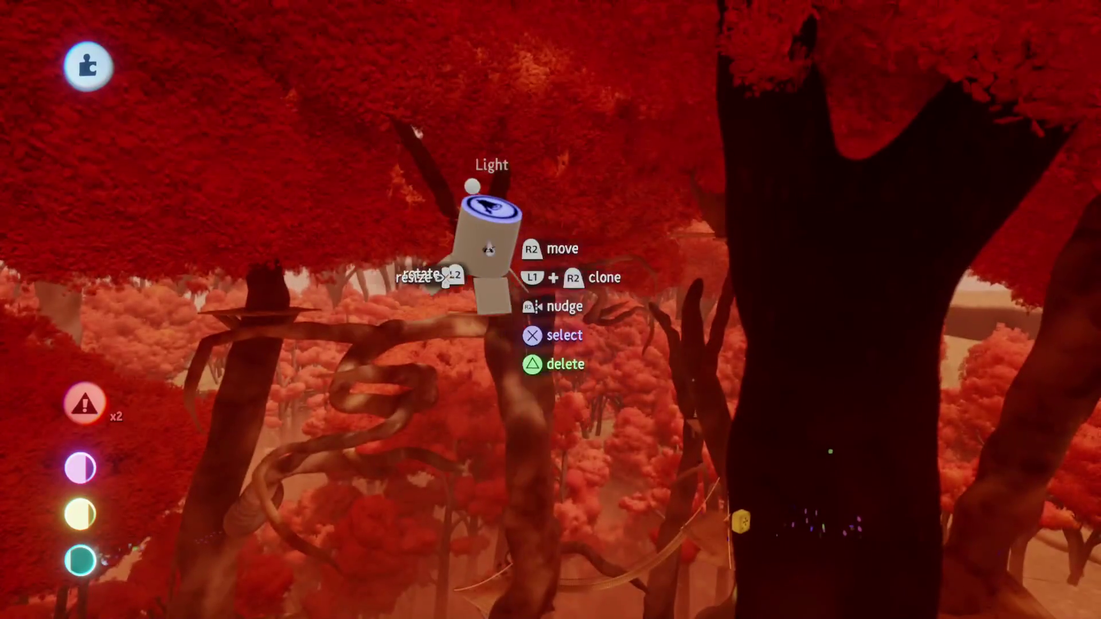
pyautogui.moveTo(505, 246)
pyautogui.mouseDown()
pyautogui.moveTo(524, 351)
pyautogui.moveTo(499, 413)
pyautogui.moveTo(475, 393)
pyautogui.moveTo(485, 418)
pyautogui.moveTo(471, 411)
pyautogui.moveTo(462, 375)
pyautogui.mouseUp()
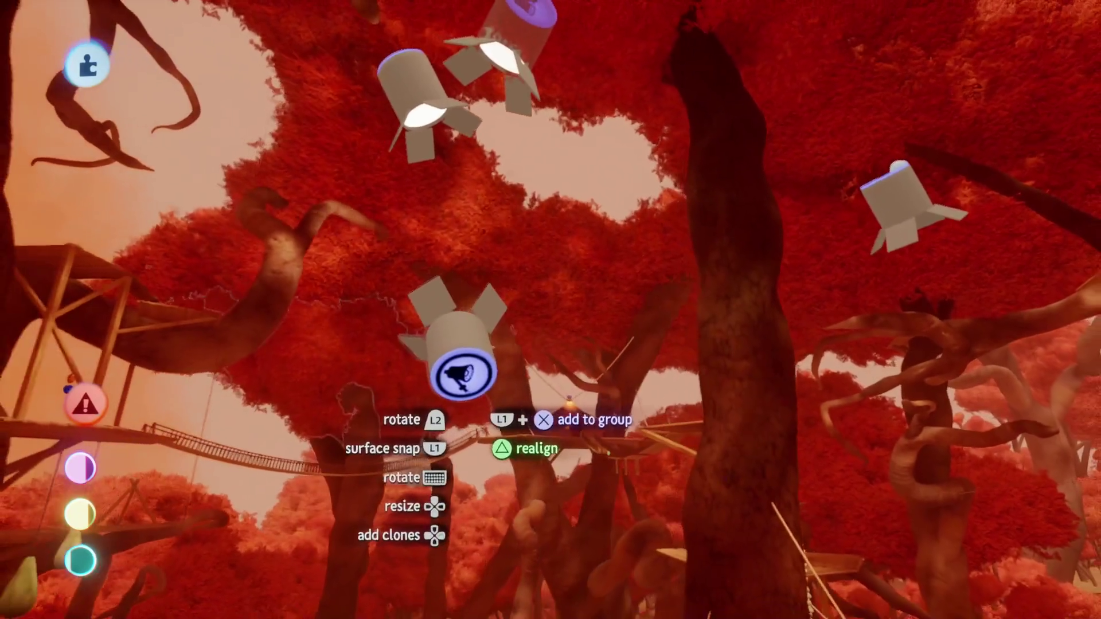
pyautogui.click(472, 355)
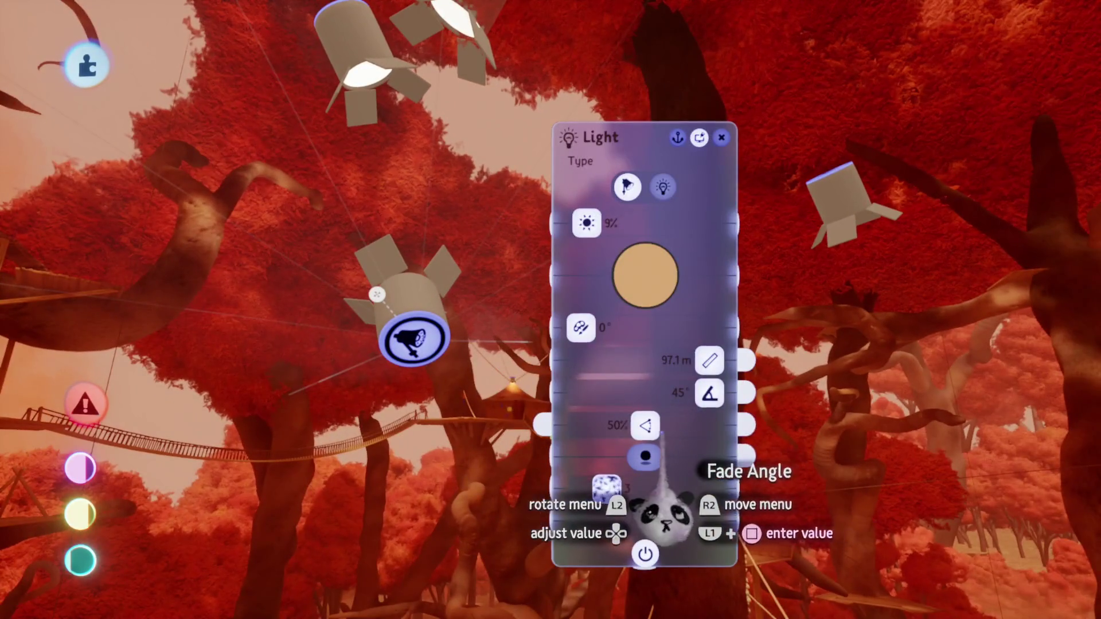
# Multi-select three spotlights, move them together, then pull one deeper into the canopy
pyautogui.press('Escape')
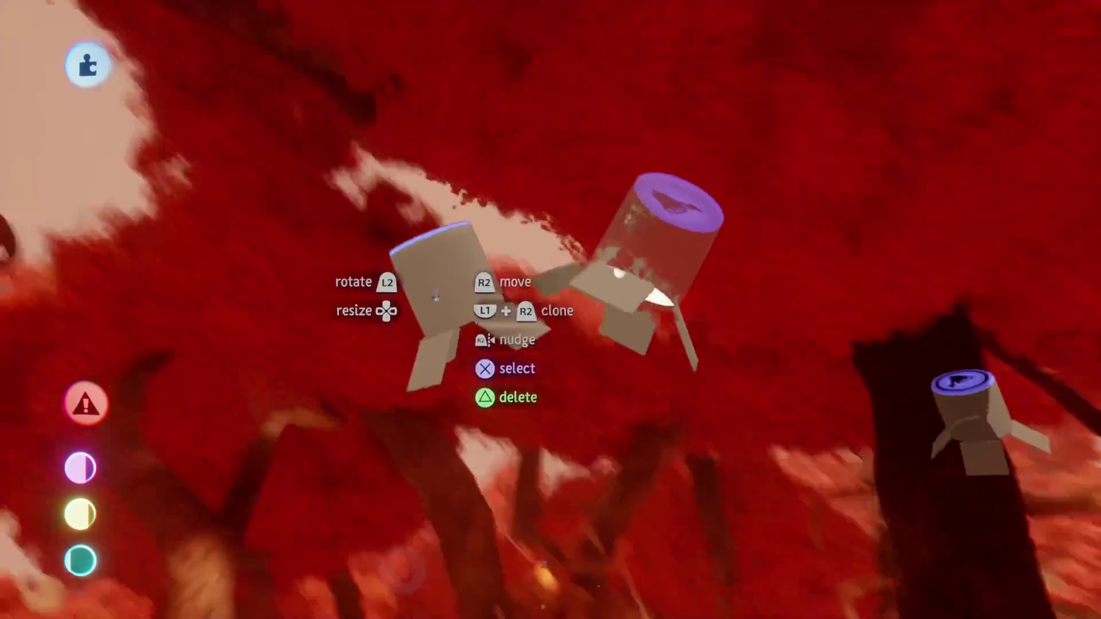
pyautogui.click(434, 258)
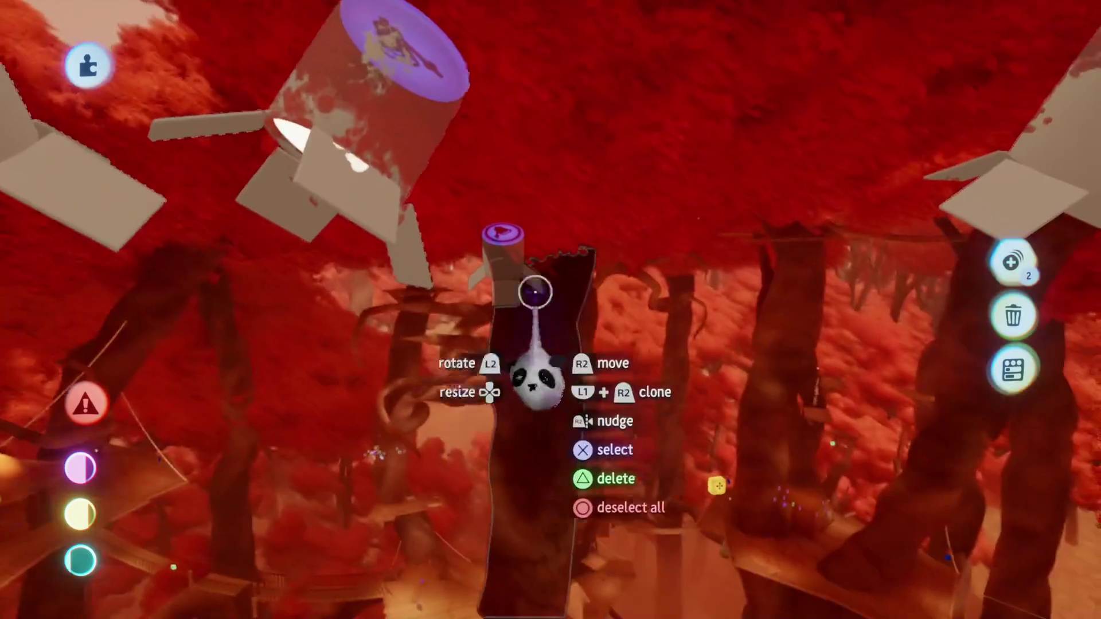
pyautogui.click(504, 255)
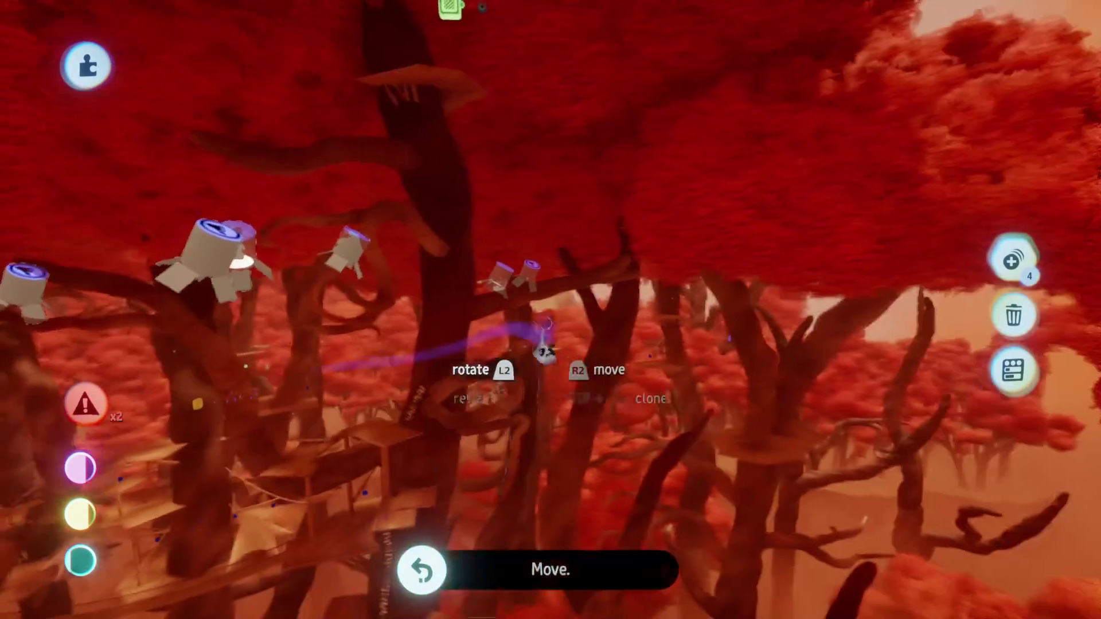
pyautogui.click(495, 277)
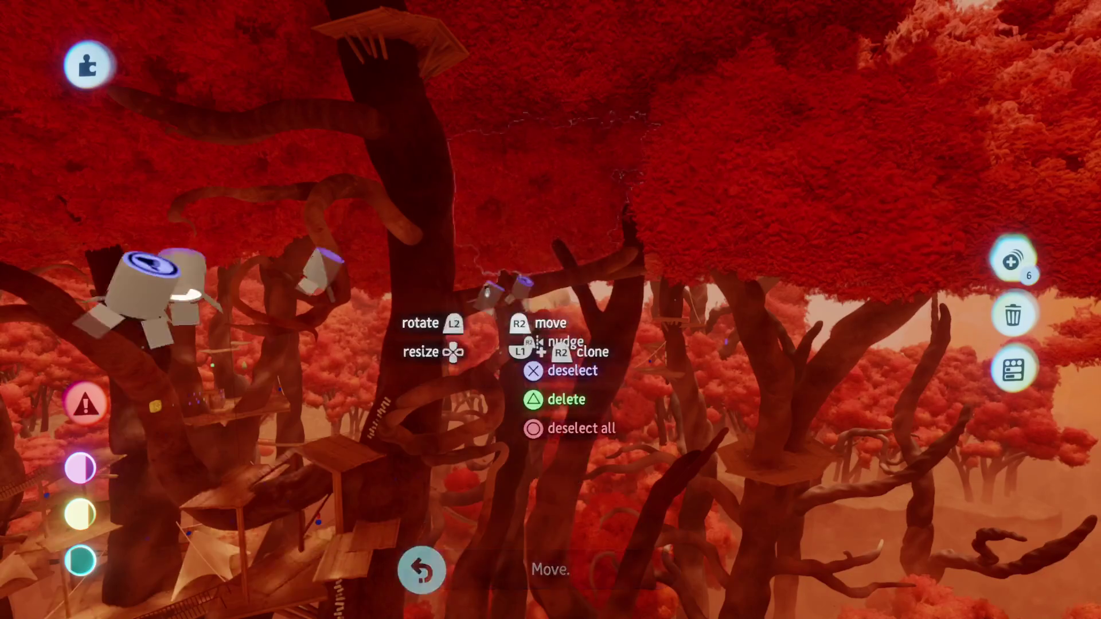
pyautogui.moveTo(651, 438); pyautogui.dragTo(599, 338)
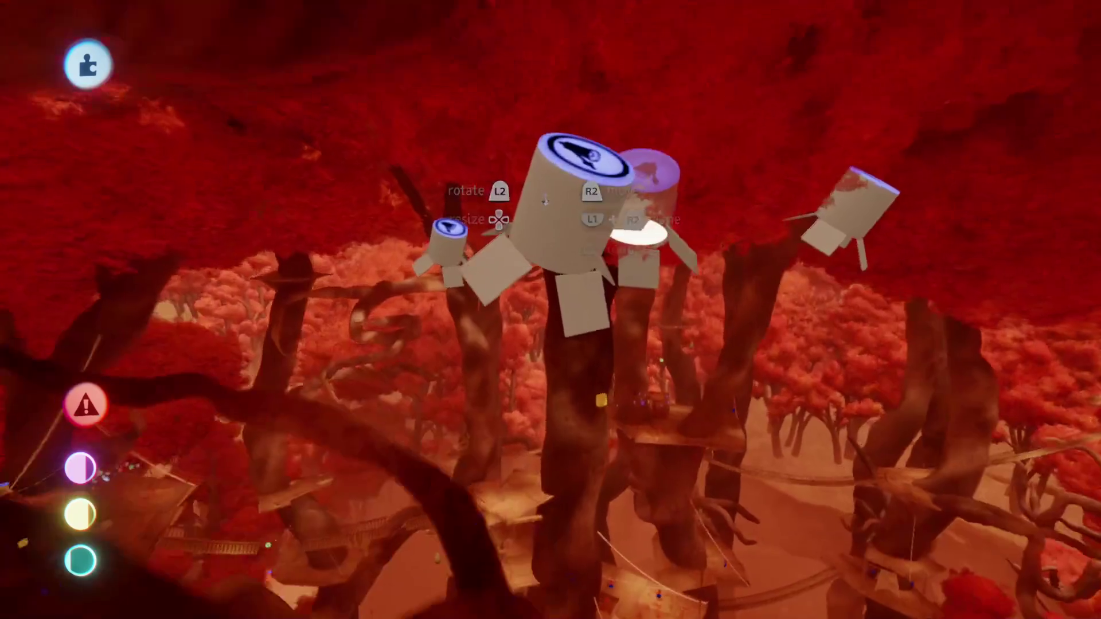
pyautogui.moveTo(534, 235)
pyautogui.mouseDown()
pyautogui.moveTo(545, 419)
pyautogui.moveTo(552, 362)
pyautogui.moveTo(537, 368)
pyautogui.moveTo(541, 333)
pyautogui.moveTo(537, 453)
pyautogui.moveTo(565, 462)
pyautogui.moveTo(560, 406)
pyautogui.moveTo(508, 413)
pyautogui.moveTo(518, 373)
pyautogui.moveTo(602, 381)
pyautogui.moveTo(625, 370)
pyautogui.moveTo(541, 315)
pyautogui.moveTo(549, 223)
pyautogui.moveTo(401, 402)
pyautogui.moveTo(528, 491)
pyautogui.moveTo(517, 369)
pyautogui.moveTo(469, 403)
pyautogui.mouseUp()
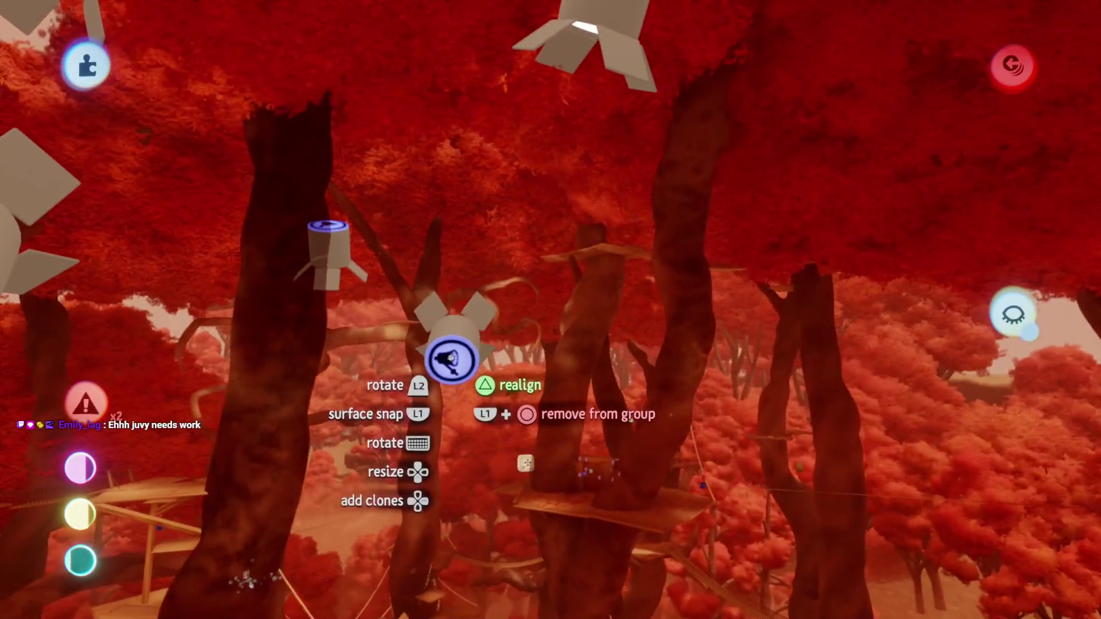
pyautogui.moveTo(451, 359)
pyautogui.mouseDown()
pyautogui.moveTo(467, 401)
pyautogui.moveTo(468, 466)
pyautogui.moveTo(457, 370)
pyautogui.moveTo(457, 465)
pyautogui.moveTo(472, 484)
pyautogui.moveTo(535, 479)
pyautogui.moveTo(421, 395)
pyautogui.moveTo(490, 450)
pyautogui.mouseUp()
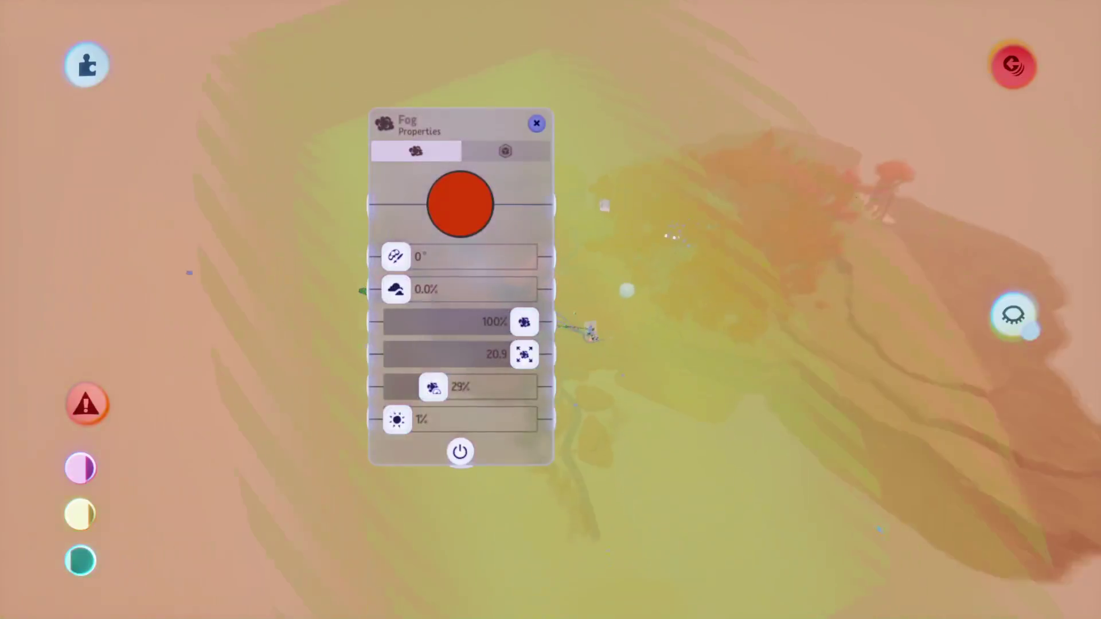
# Set fog brightness to about 21%, density to about 9%, and colour to orange
pyautogui.press('Escape')
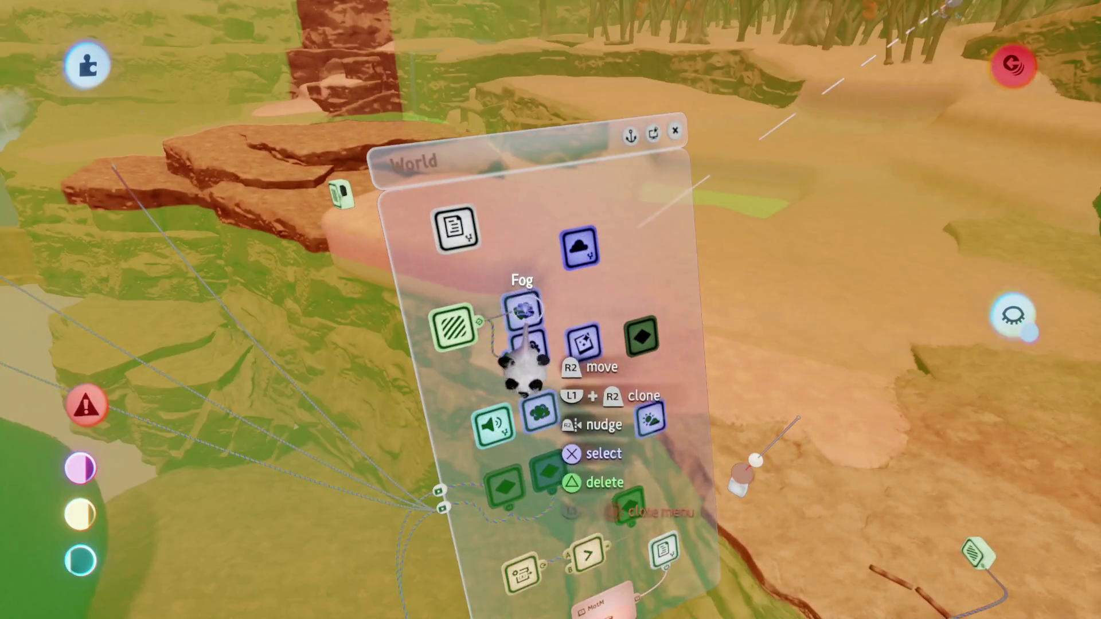
pyautogui.click(523, 347)
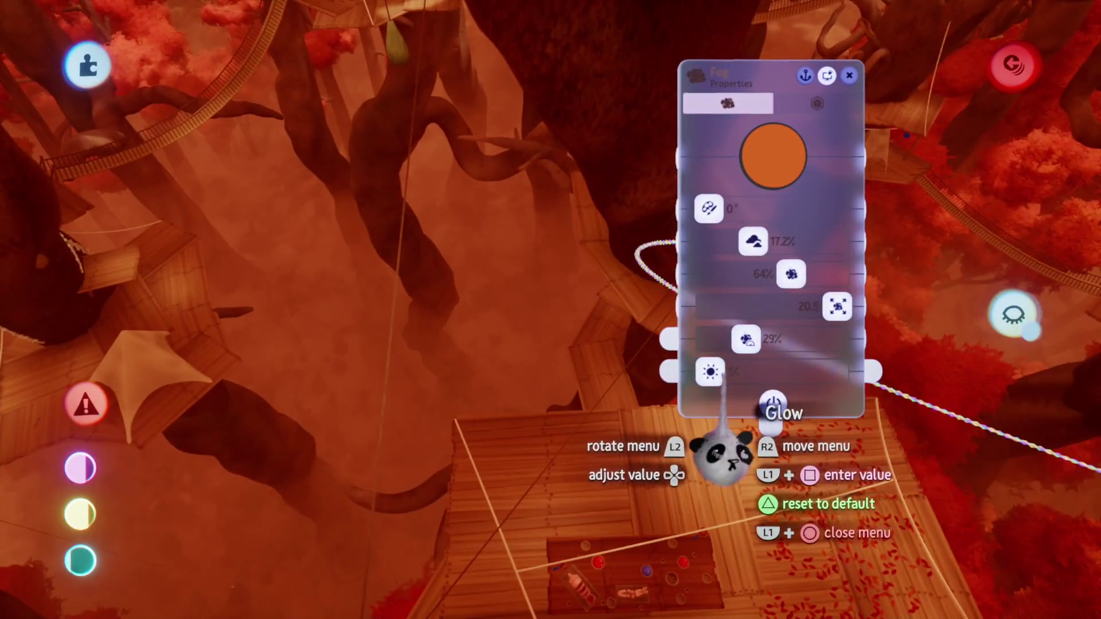
pyautogui.moveTo(711, 372); pyautogui.dragTo(734, 372)
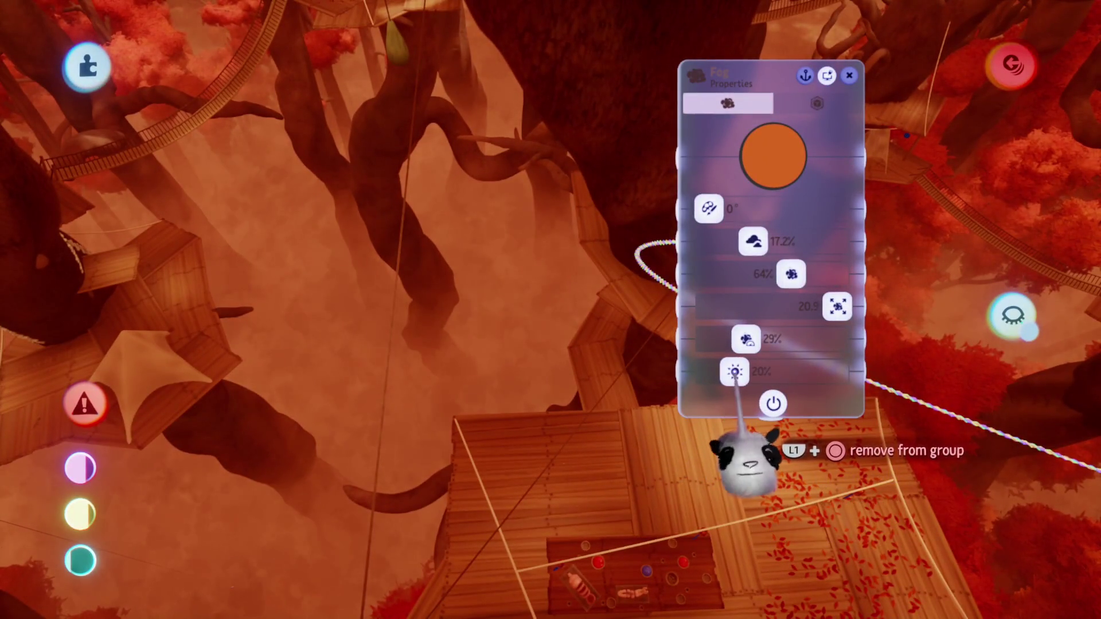
pyautogui.moveTo(753, 242)
pyautogui.mouseDown()
pyautogui.moveTo(700, 339)
pyautogui.moveTo(746, 327)
pyautogui.moveTo(780, 212)
pyautogui.moveTo(798, 216)
pyautogui.mouseUp()
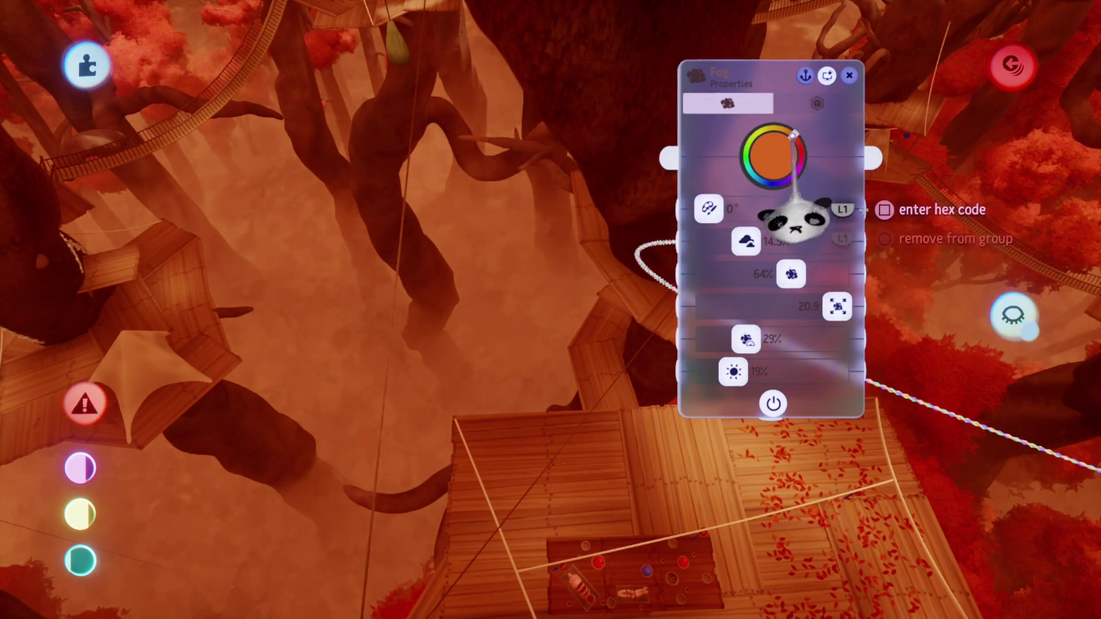
pyautogui.click(787, 228)
pyautogui.moveTo(781, 231); pyautogui.dragTo(791, 253)
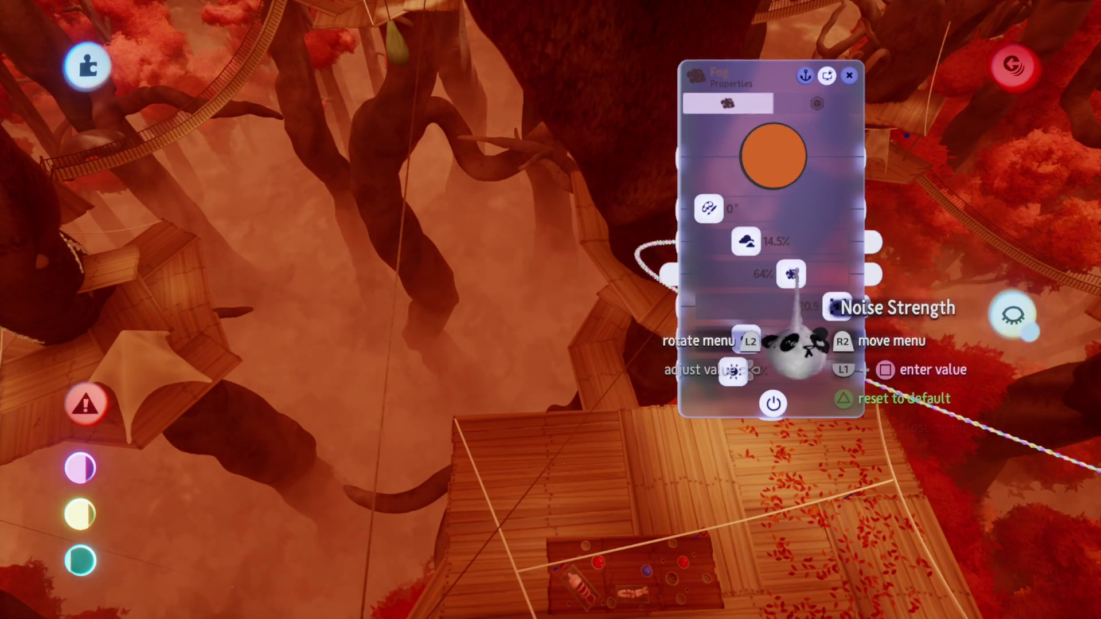
# Raise fog noise strength, lower noise scale to about 13.4, and set glow to 20%
pyautogui.moveTo(786, 359)
pyautogui.mouseDown()
pyautogui.moveTo(713, 369)
pyautogui.moveTo(821, 350)
pyautogui.moveTo(805, 344)
pyautogui.mouseUp()
pyautogui.moveTo(837, 306)
pyautogui.mouseDown()
pyautogui.moveTo(709, 306)
pyautogui.moveTo(804, 304)
pyautogui.moveTo(793, 306)
pyautogui.mouseUp()
pyautogui.moveTo(745, 339); pyautogui.dragTo(717, 339)
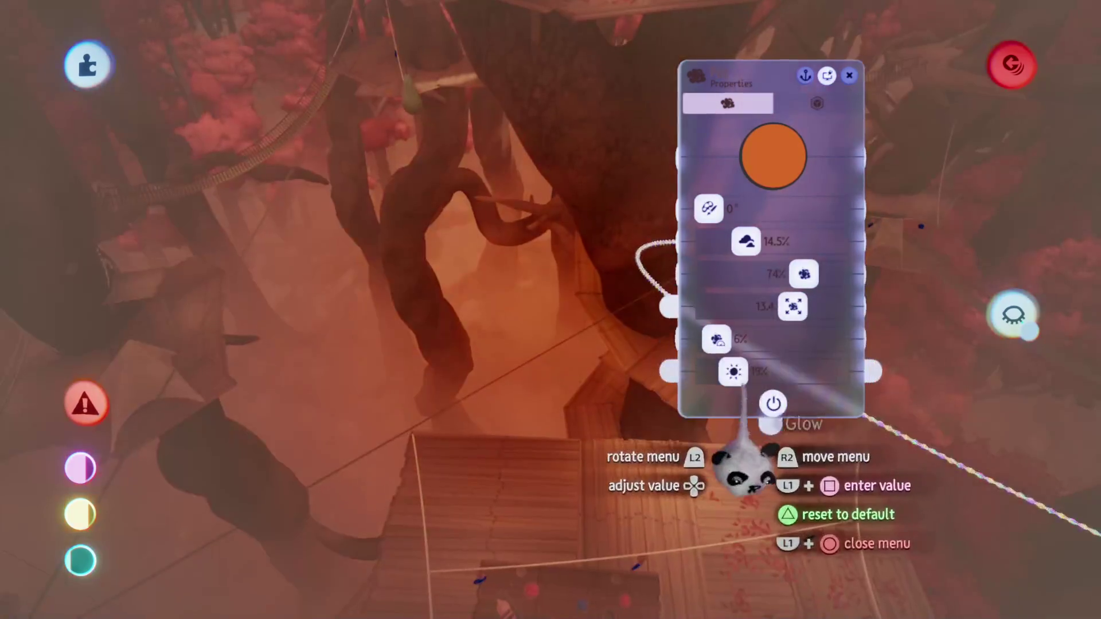
pyautogui.moveTo(734, 372)
pyautogui.mouseDown()
pyautogui.moveTo(756, 372)
pyautogui.moveTo(733, 371)
pyautogui.moveTo(746, 371)
pyautogui.mouseUp()
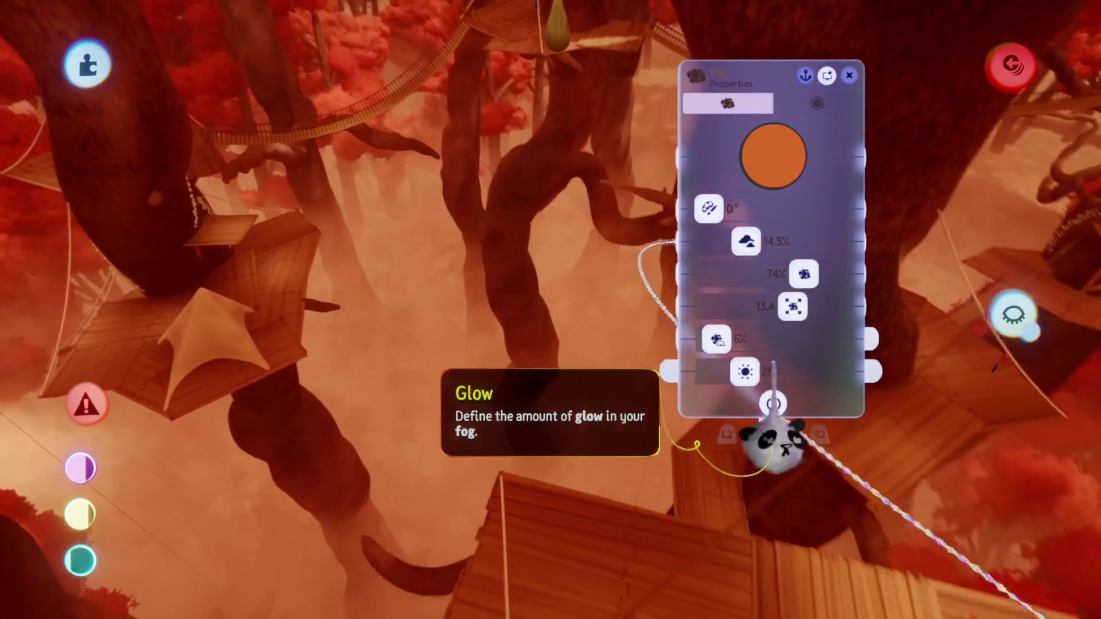
pyautogui.moveTo(743, 372); pyautogui.dragTo(709, 372)
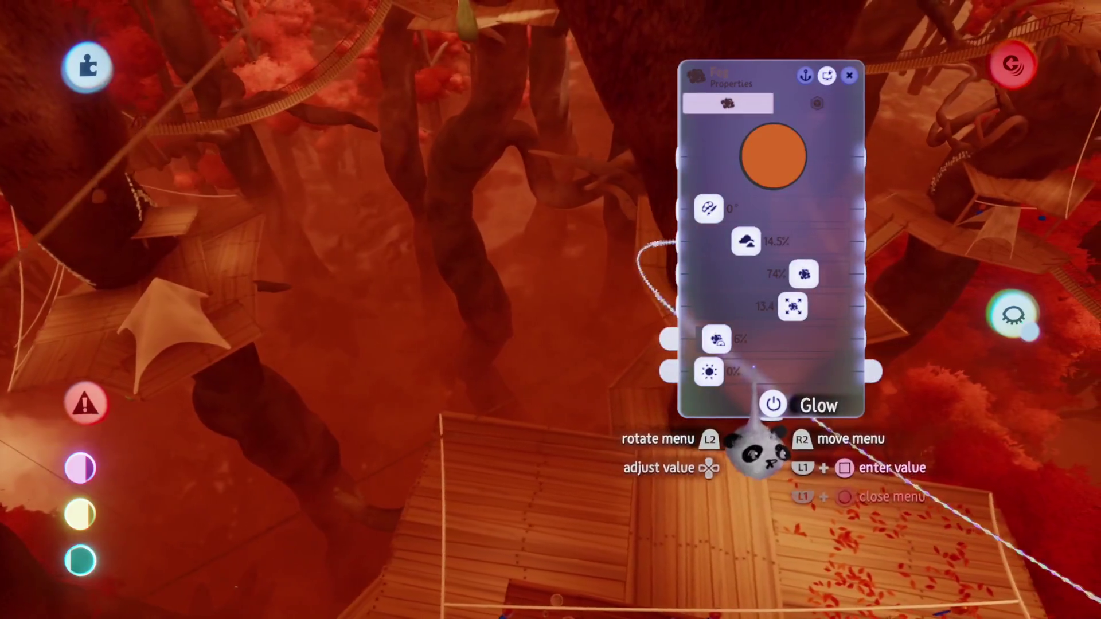
pyautogui.moveTo(708, 372)
pyautogui.mouseDown()
pyautogui.moveTo(742, 371)
pyautogui.moveTo(709, 371)
pyautogui.mouseUp()
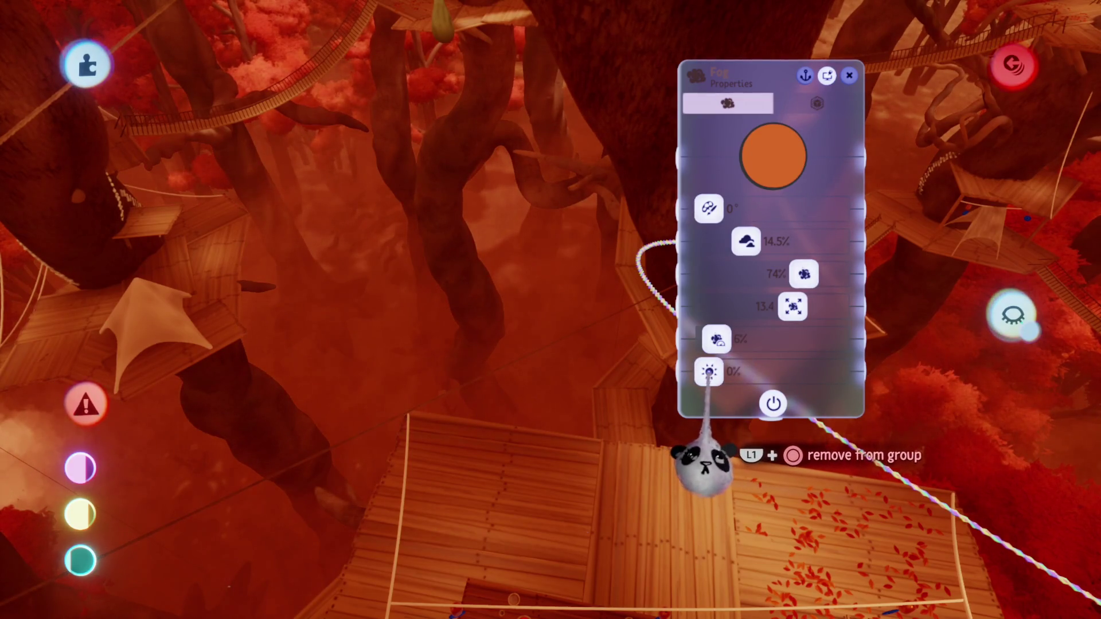
pyautogui.moveTo(709, 371)
pyautogui.mouseDown()
pyautogui.moveTo(734, 372)
pyautogui.moveTo(709, 371)
pyautogui.mouseUp()
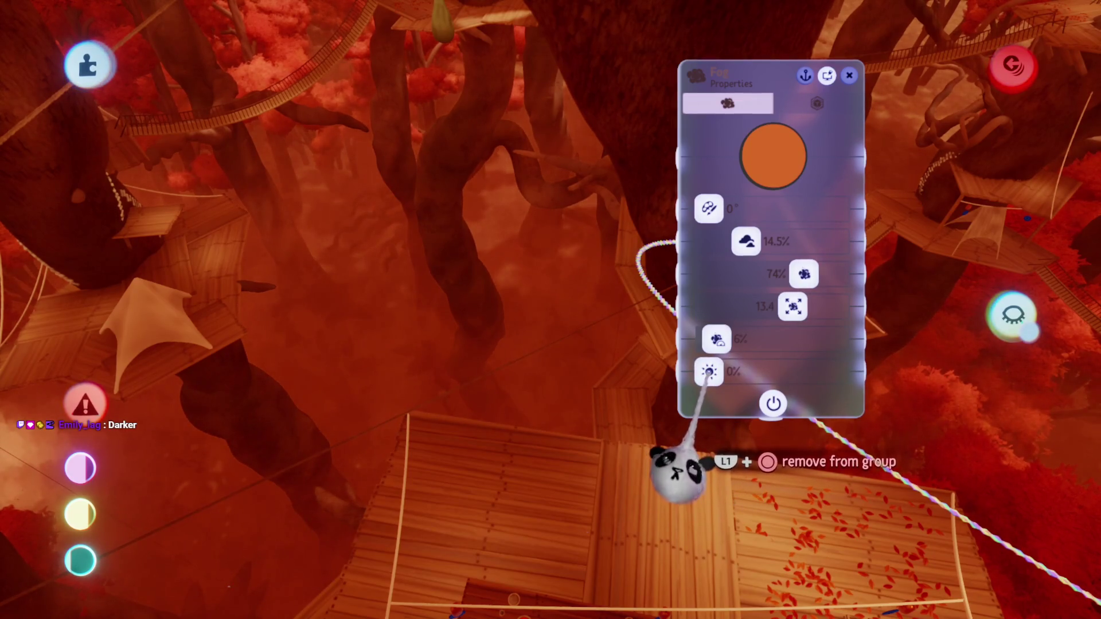
pyautogui.press('Escape')
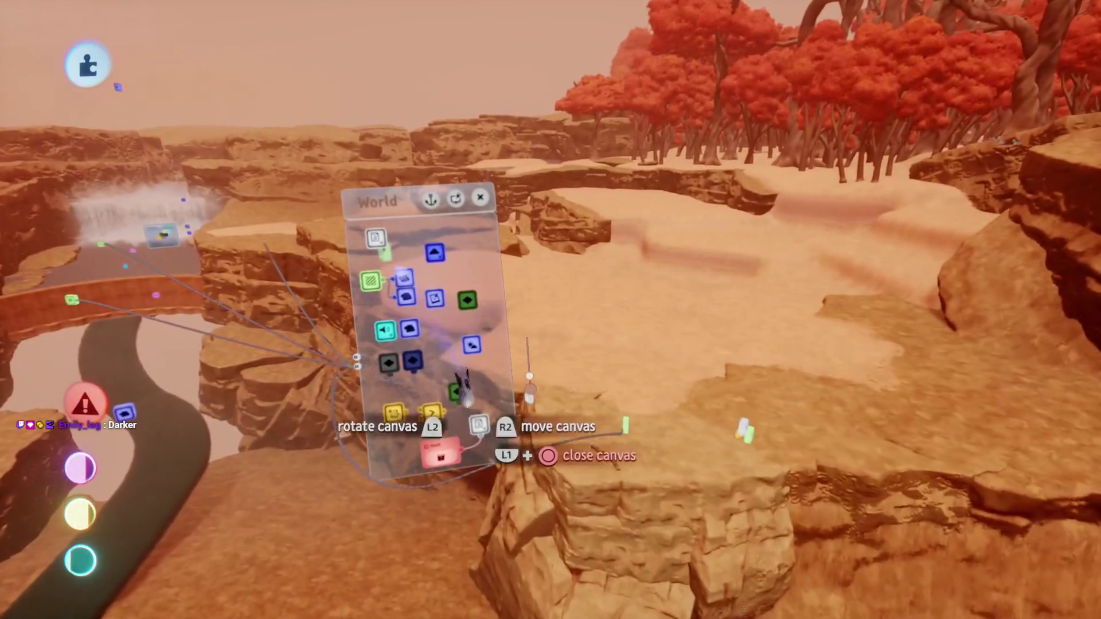
# Reset a sun value to default and adjust the Sun Shadow Scale vs Detail slider
pyautogui.click(470, 347)
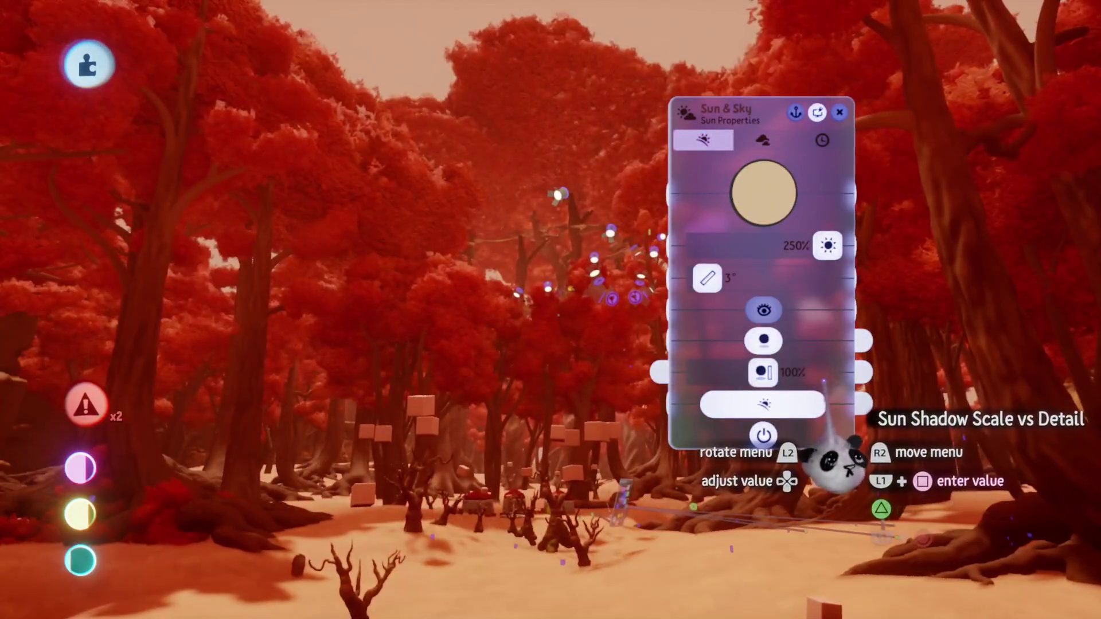
pyautogui.press('Delete')
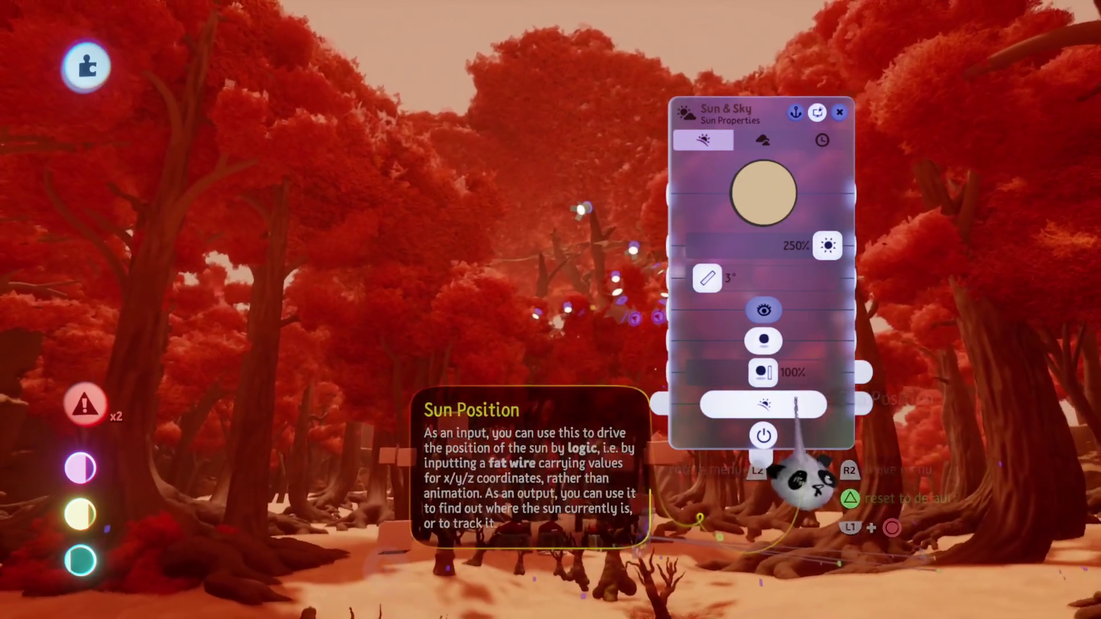
pyautogui.moveTo(780, 405)
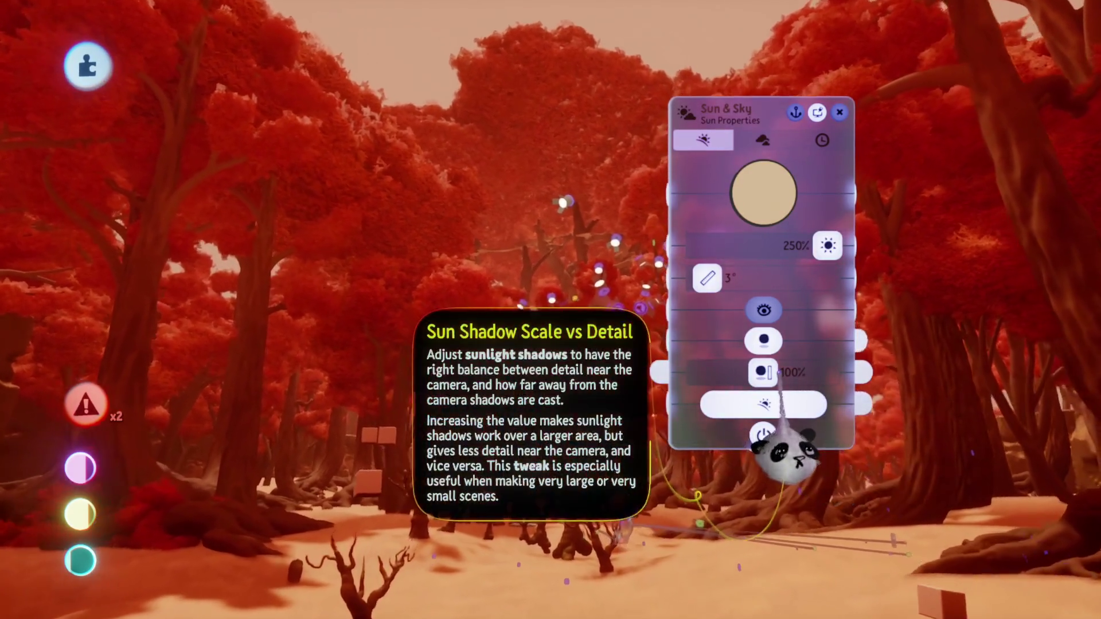
pyautogui.moveTo(766, 373)
pyautogui.mouseDown()
pyautogui.moveTo(733, 373)
pyautogui.moveTo(770, 373)
pyautogui.mouseUp()
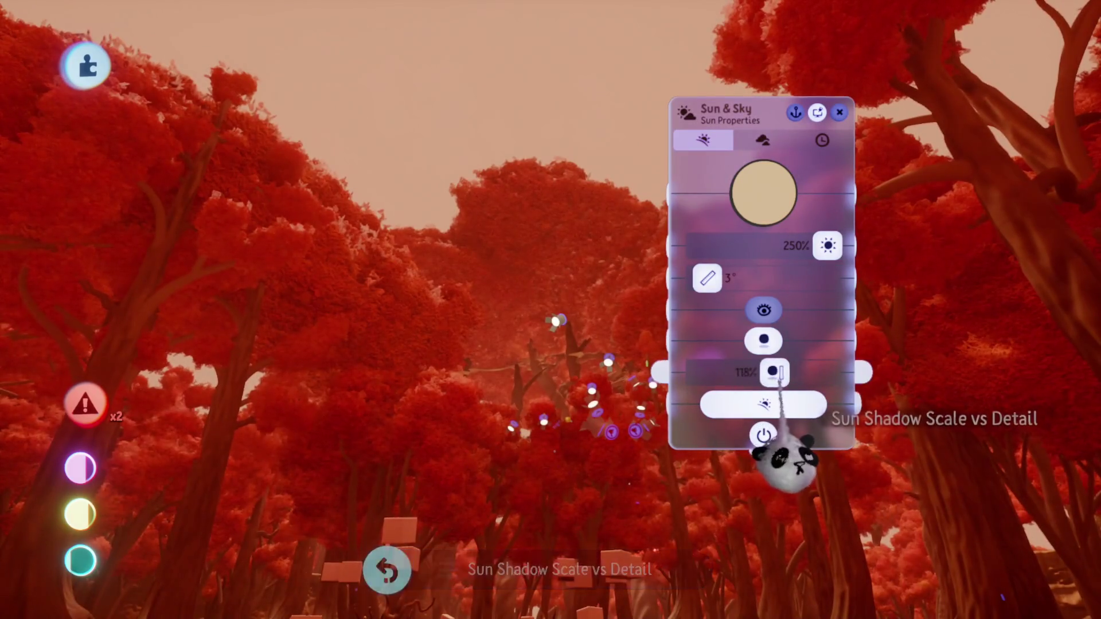
pyautogui.press('Escape')
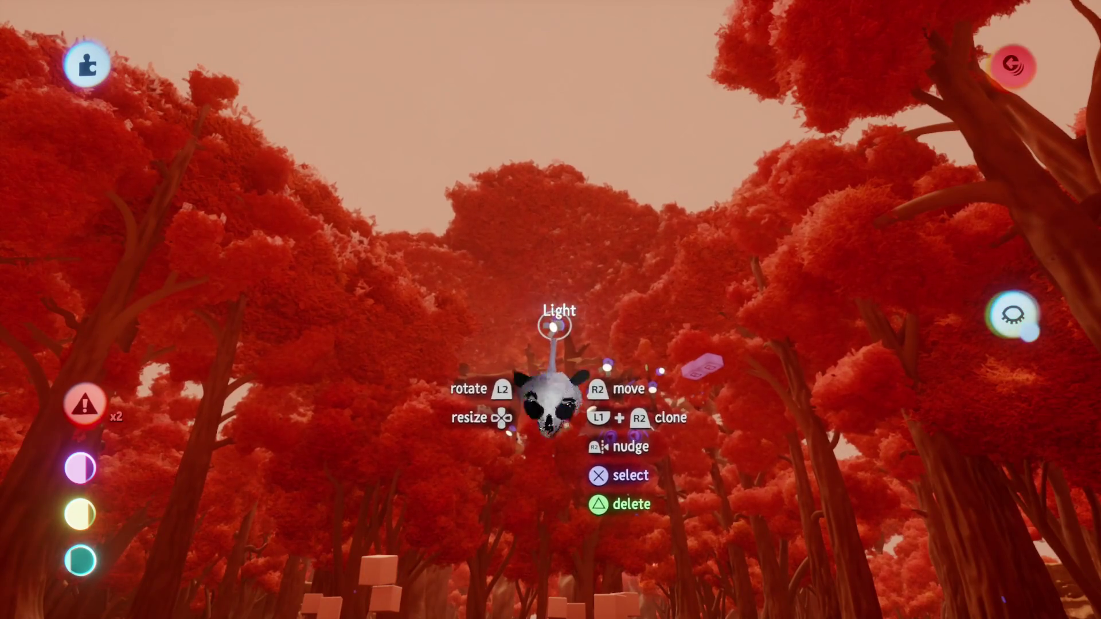
# Move the light deeper into the forest, then set intensity 112% and the 72% setting to 100%
pyautogui.moveTo(552, 326)
pyautogui.mouseDown()
pyautogui.moveTo(545, 246)
pyautogui.moveTo(551, 285)
pyautogui.moveTo(644, 253)
pyautogui.moveTo(614, 234)
pyautogui.moveTo(590, 285)
pyautogui.moveTo(554, 264)
pyautogui.moveTo(560, 273)
pyautogui.moveTo(553, 249)
pyautogui.moveTo(525, 238)
pyautogui.moveTo(539, 238)
pyautogui.moveTo(516, 192)
pyautogui.moveTo(504, 234)
pyautogui.moveTo(562, 217)
pyautogui.mouseUp()
pyautogui.click(563, 217)
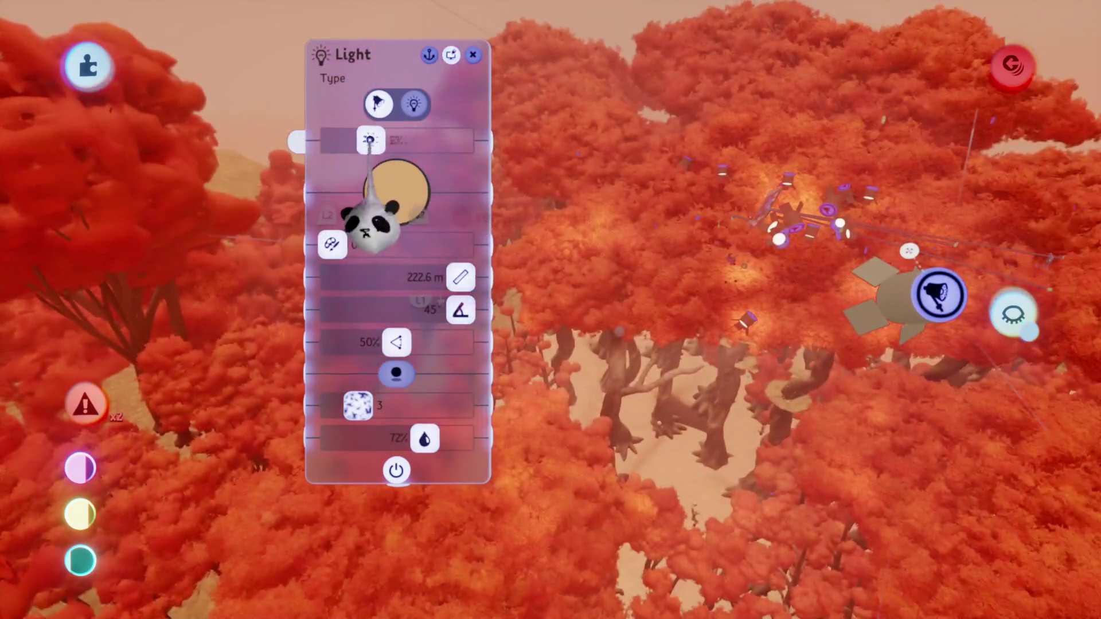
pyautogui.moveTo(371, 224)
pyautogui.mouseDown()
pyautogui.moveTo(416, 230)
pyautogui.moveTo(423, 294)
pyautogui.mouseUp()
pyautogui.moveTo(424, 439); pyautogui.dragTo(448, 439)
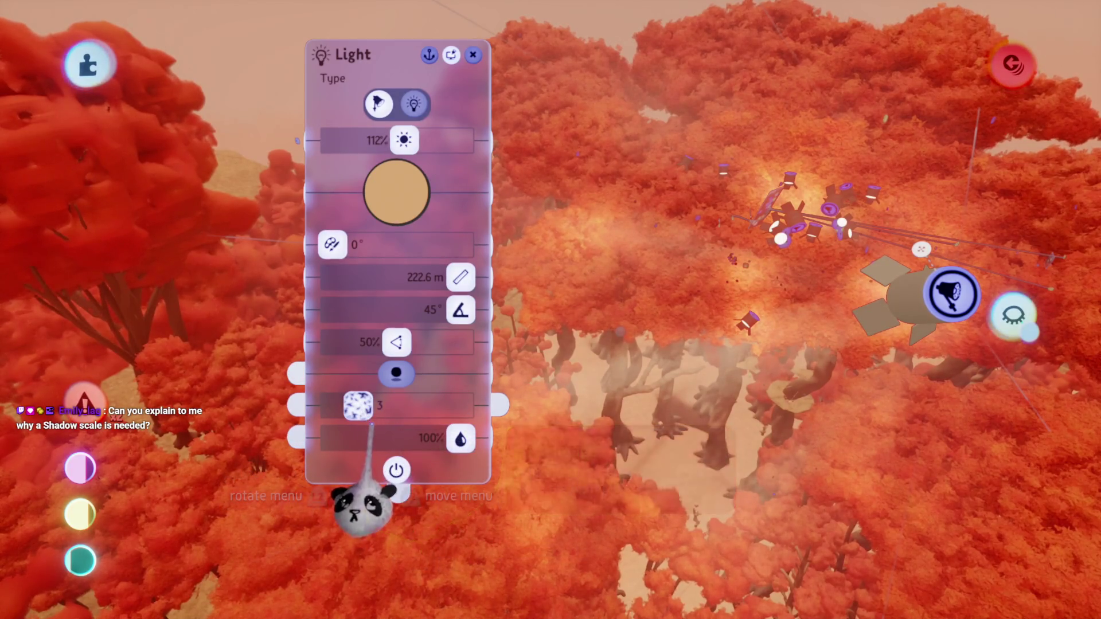
pyautogui.press('Escape')
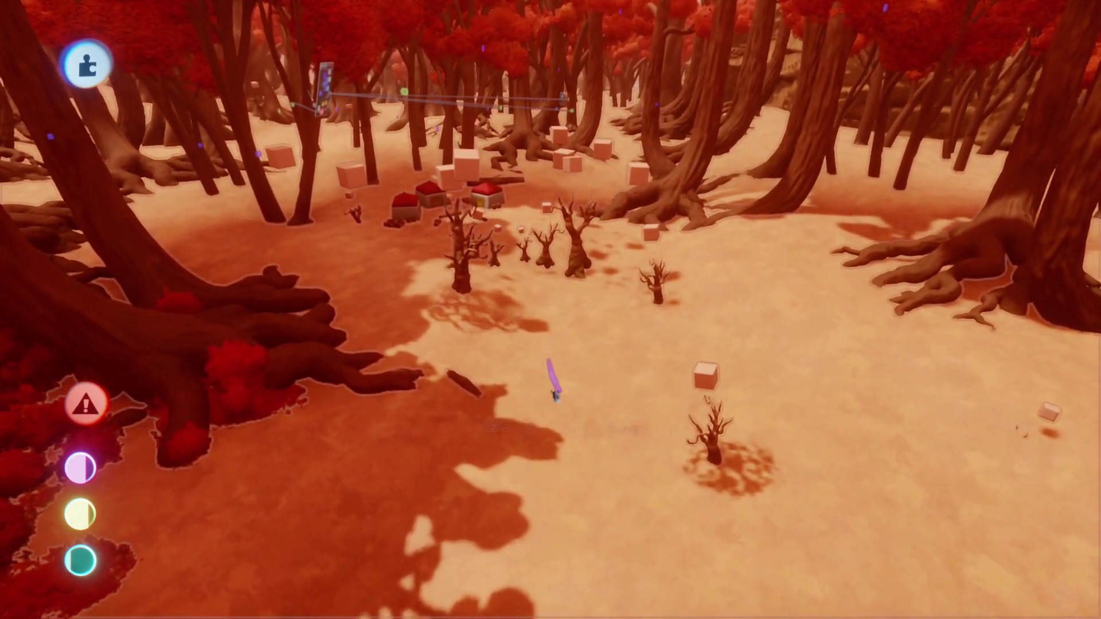
pyautogui.moveTo(346, 307)
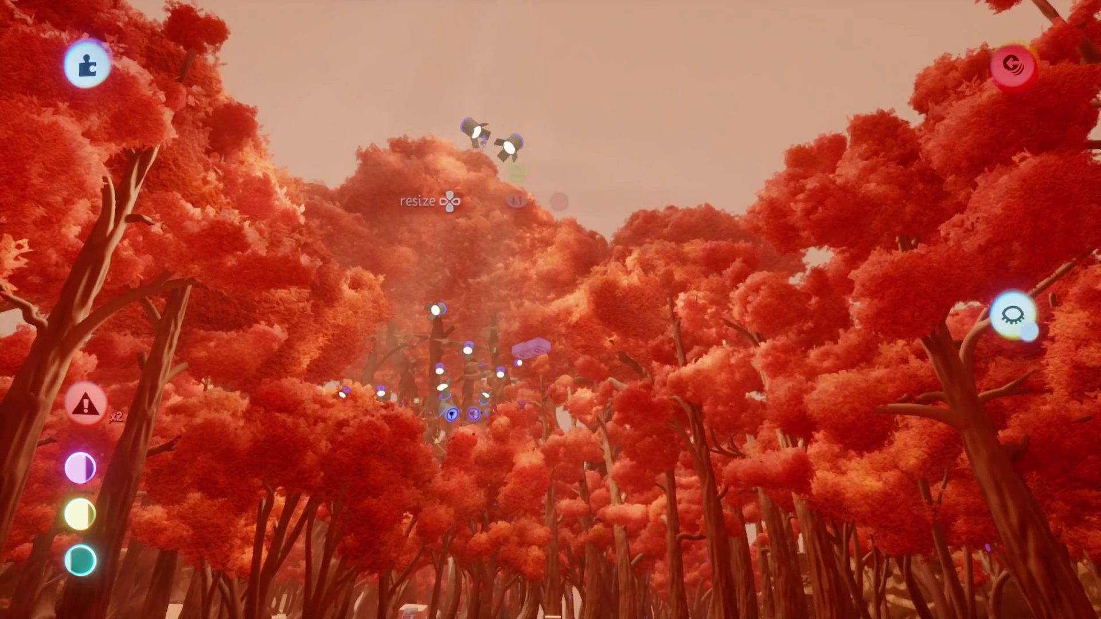
pyautogui.moveTo(565, 416); pyautogui.dragTo(416, 389)
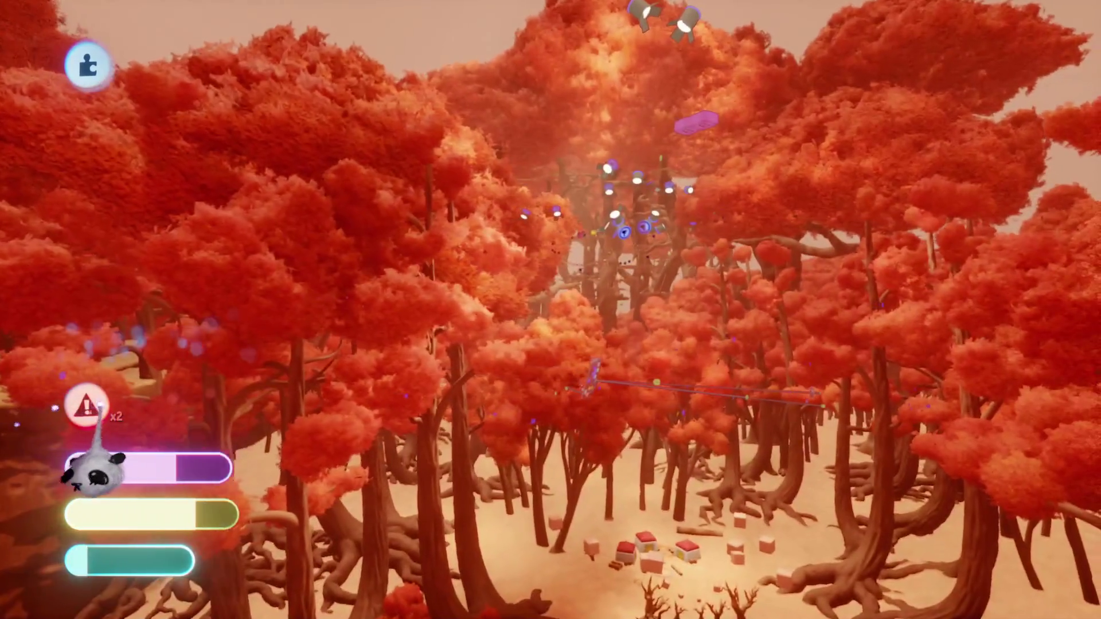
pyautogui.click(85, 404)
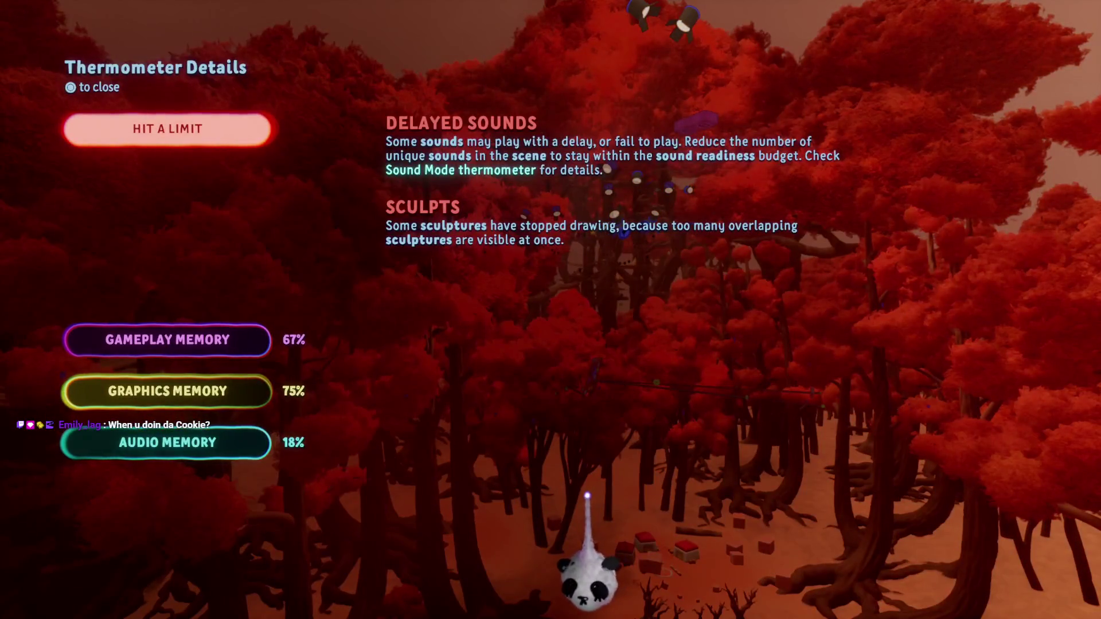
# Close the Thermometer Details memory readout
pyautogui.press('Escape')
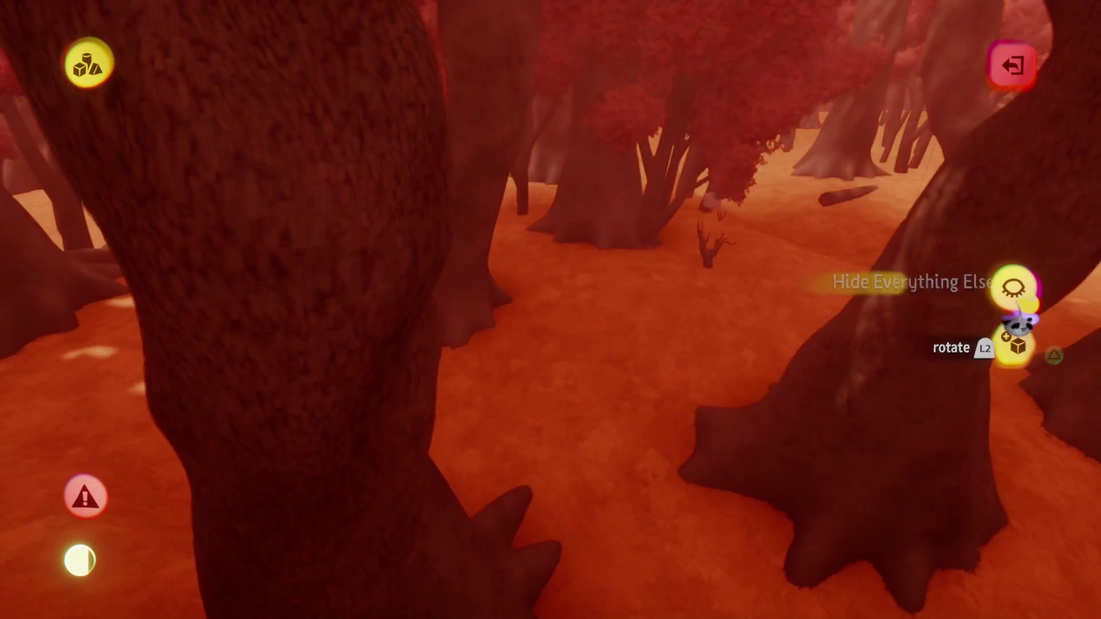
# Hide everything but the canyon rock sculpture, switch to studio lighting, and zoom in on it
pyautogui.click(1013, 287)
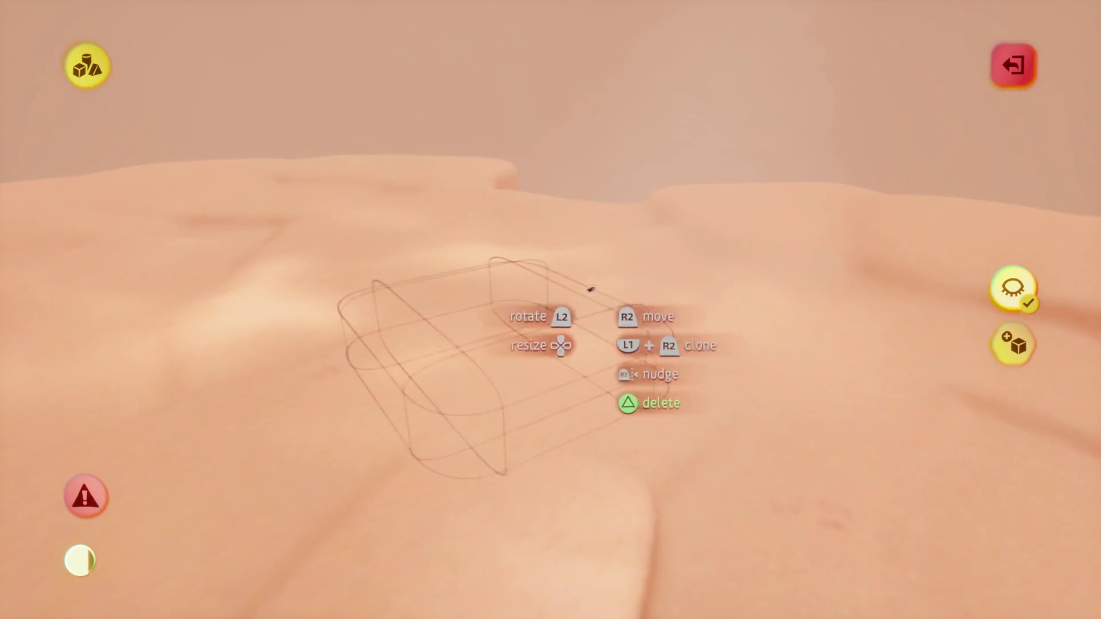
pyautogui.press('Tab')
pyautogui.click(688, 63)
pyautogui.click(687, 121)
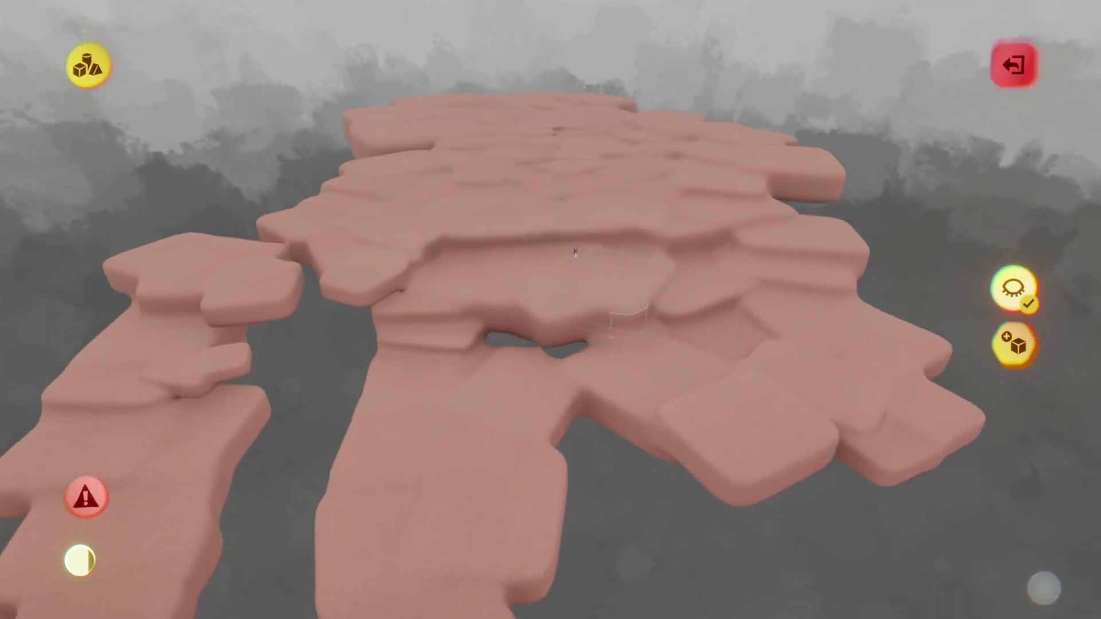
pyautogui.click(648, 351)
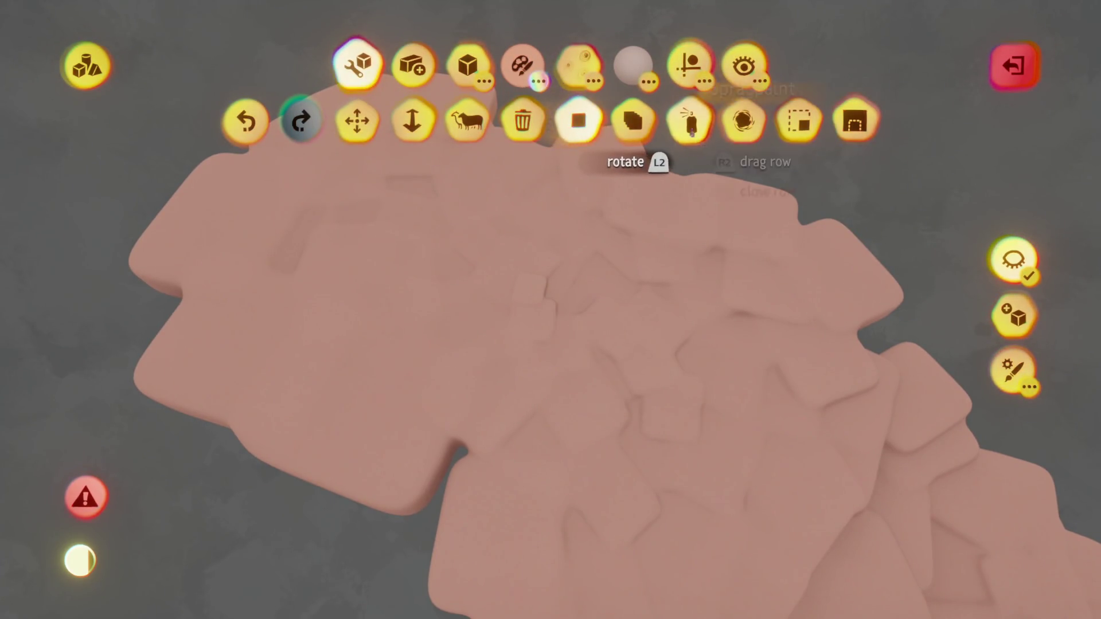
# Switch to shape sculpting with the ellipsoid brush on the pink canyon rock
pyautogui.click(688, 65)
pyautogui.click(468, 66)
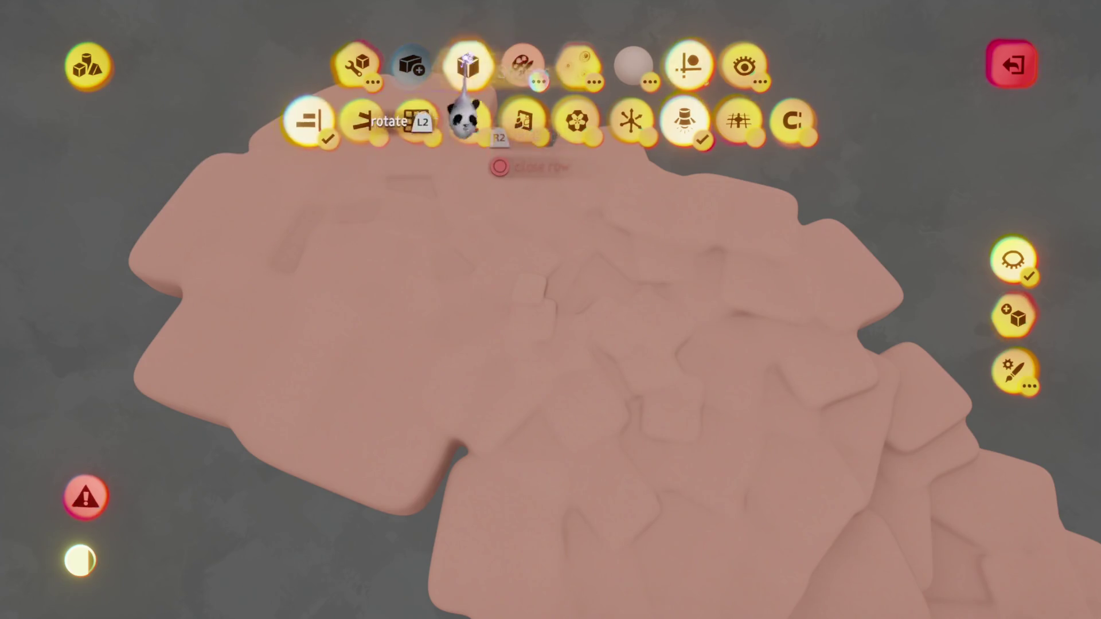
pyautogui.click(383, 121)
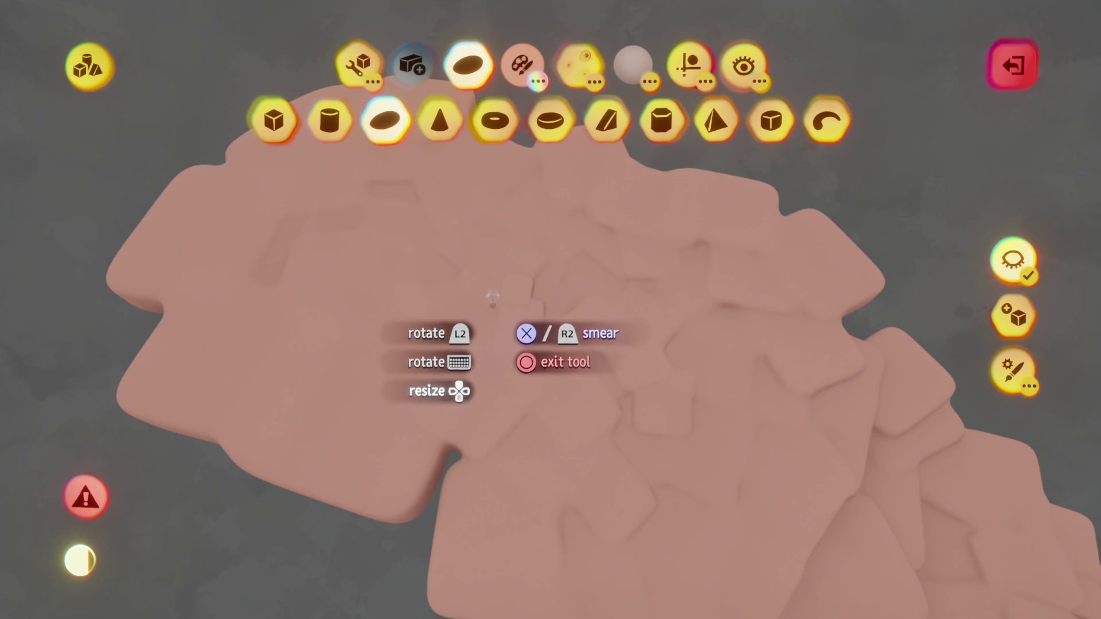
pyautogui.moveTo(492, 297); pyautogui.dragTo(532, 263)
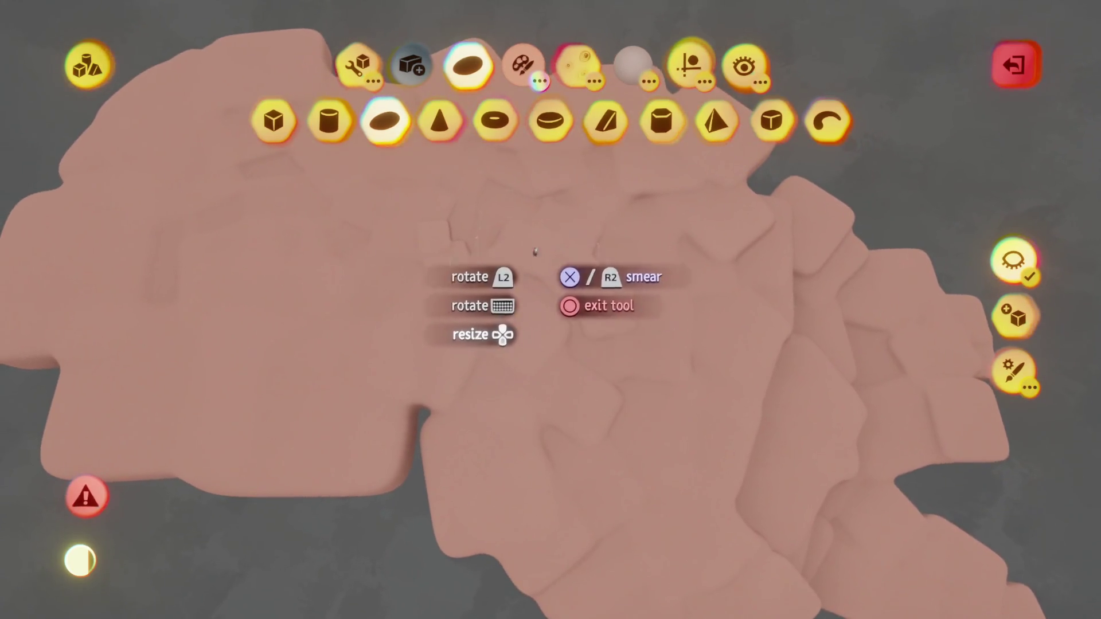
# Choose the orange swatch and fine-tune its shade, turning the rock orange
pyautogui.click(522, 64)
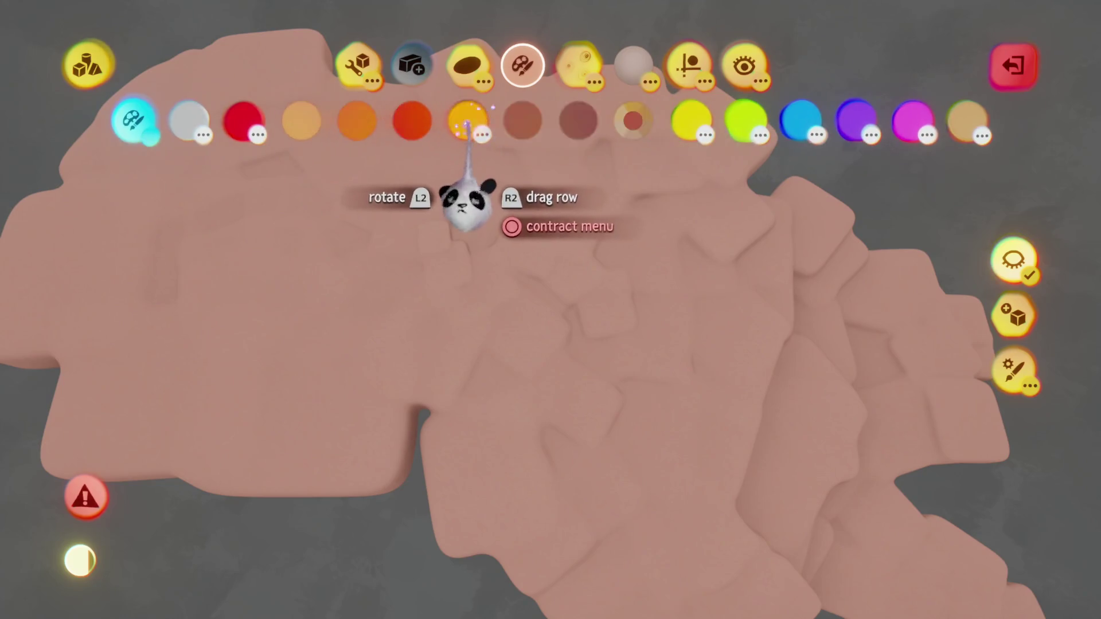
pyautogui.click(357, 121)
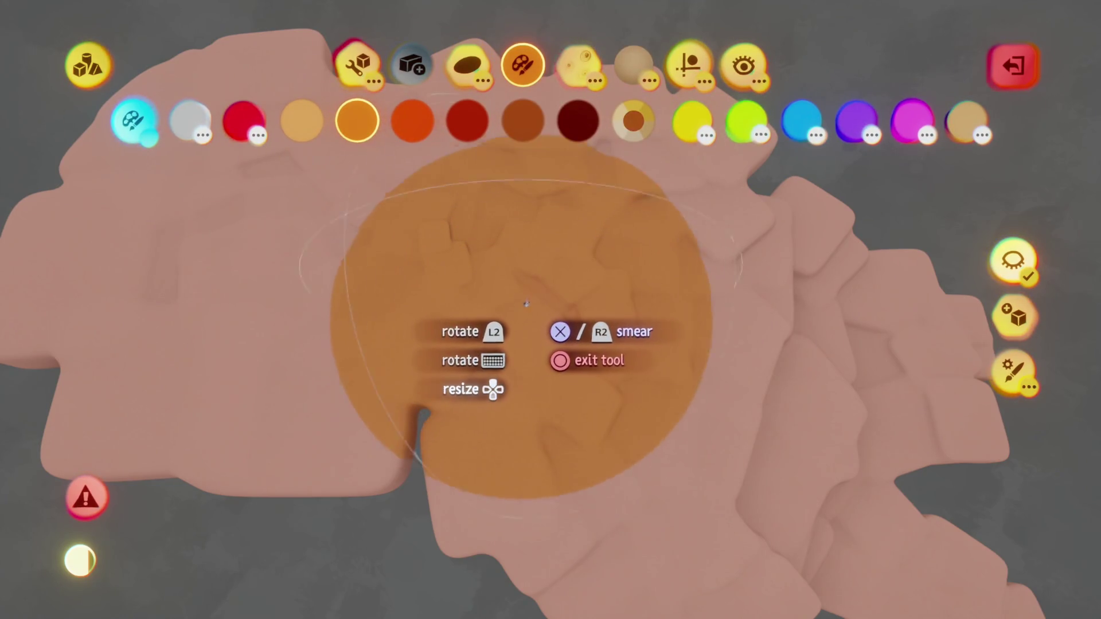
pyautogui.press('Tab')
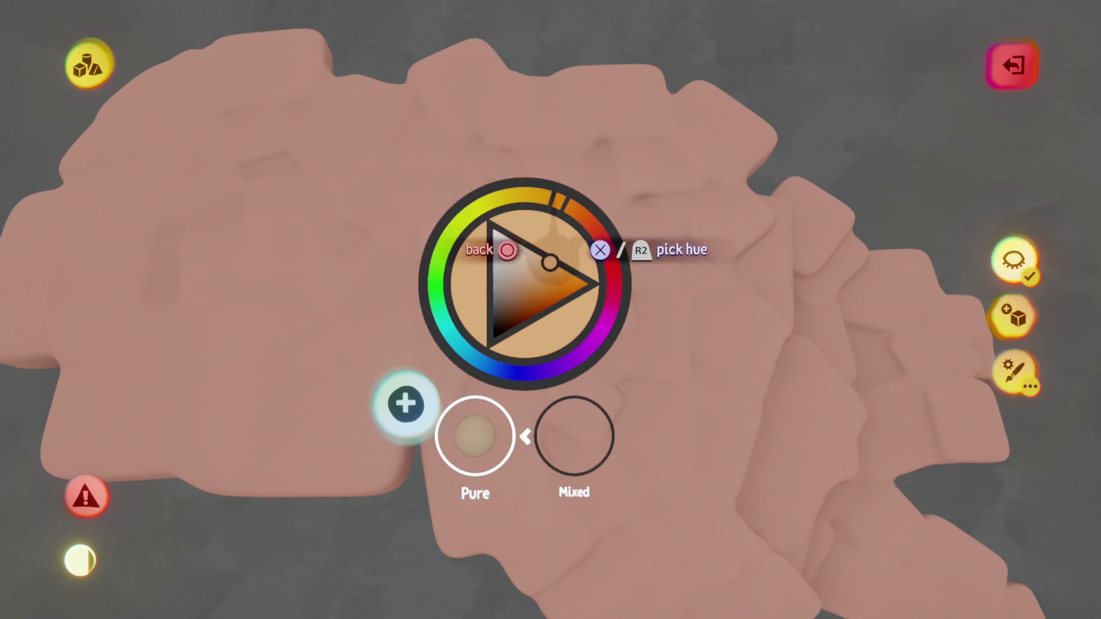
pyautogui.click(553, 265)
pyautogui.press('Tab')
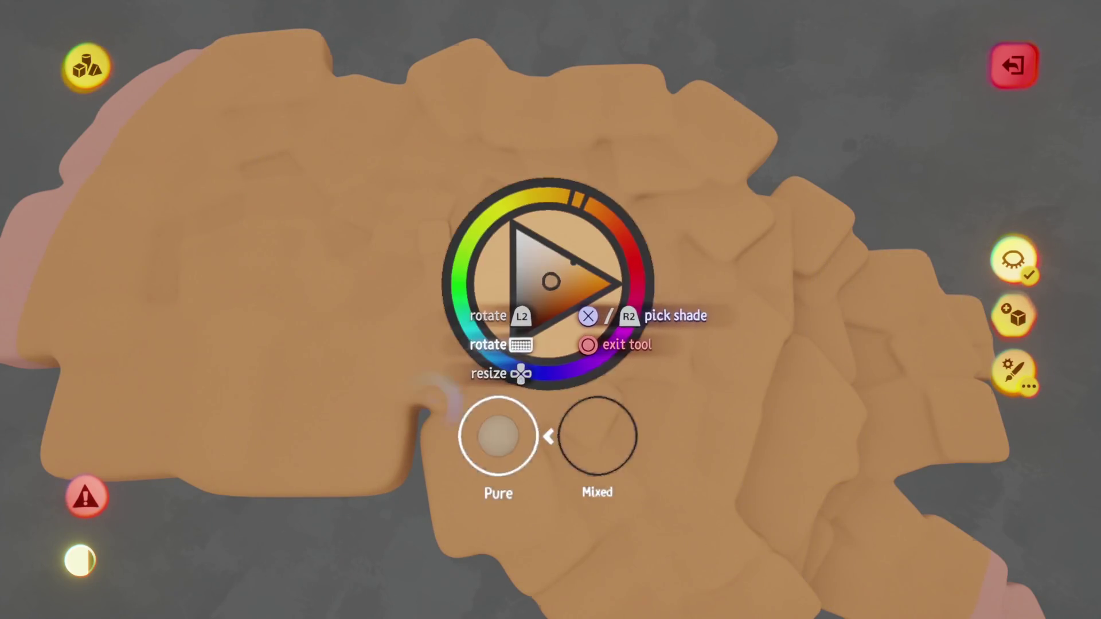
pyautogui.click(551, 266)
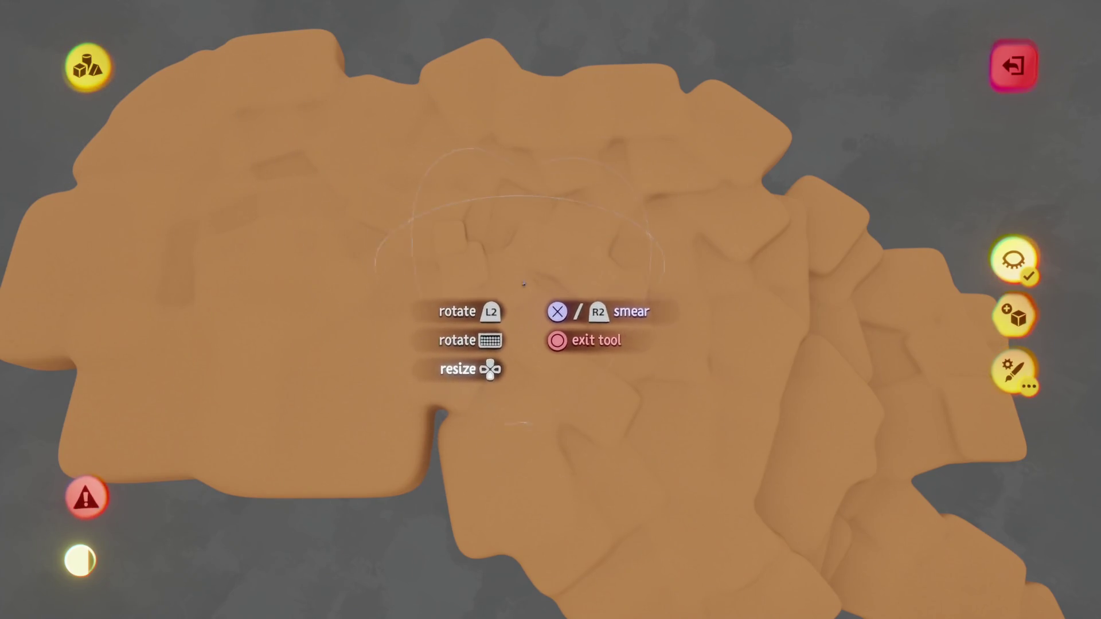
# Close the colour wheel and leave the shape editor
pyautogui.press('Tab')
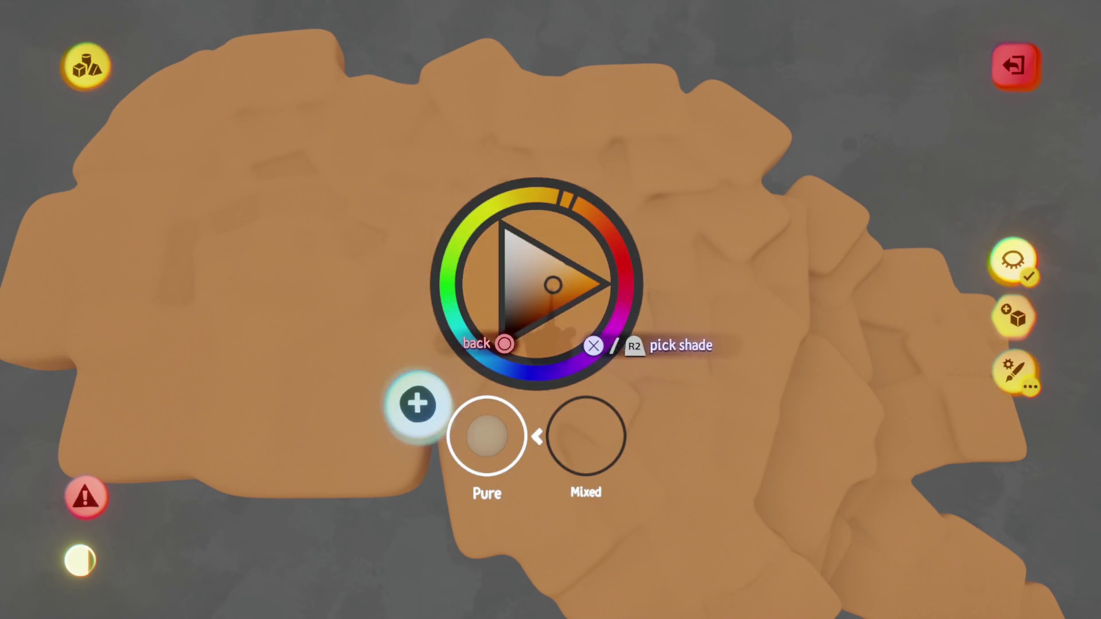
pyautogui.press('Escape')
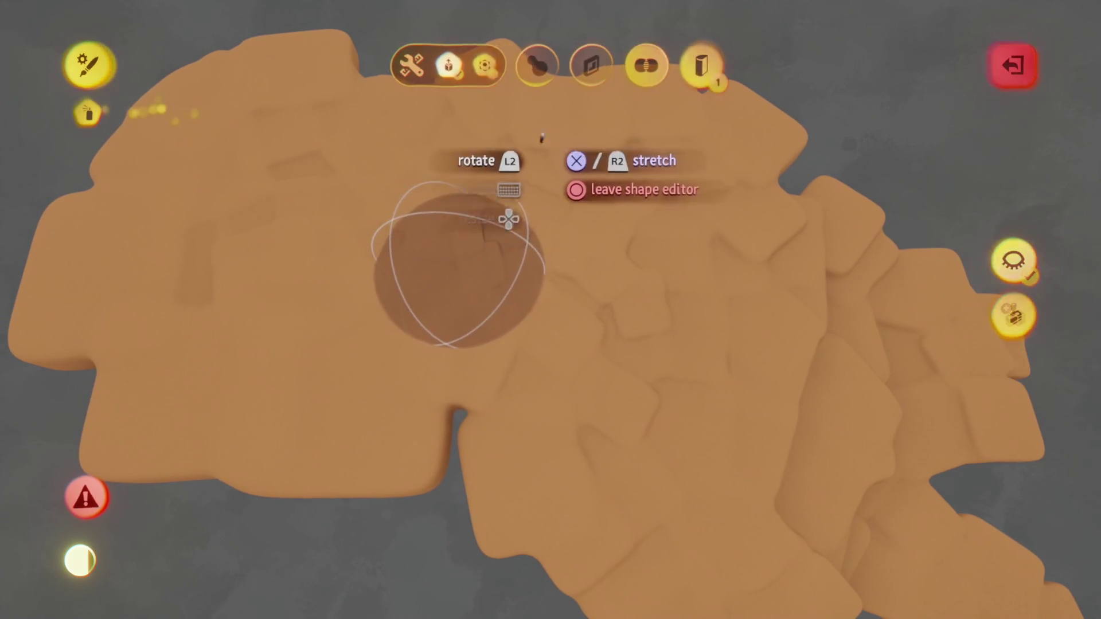
pyautogui.press('Escape')
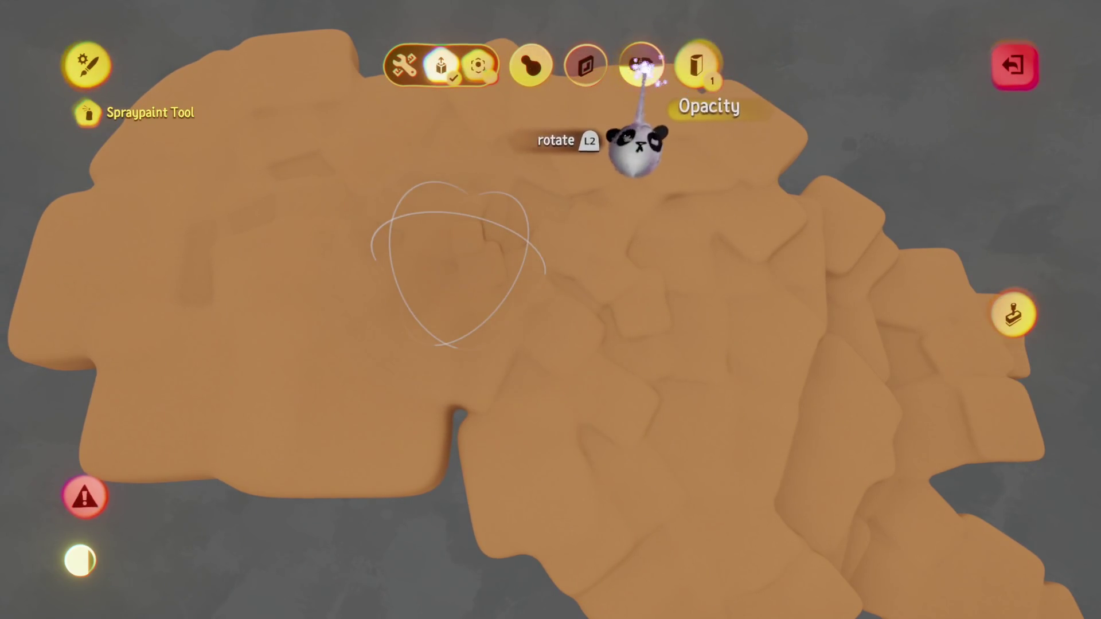
pyautogui.press('Escape')
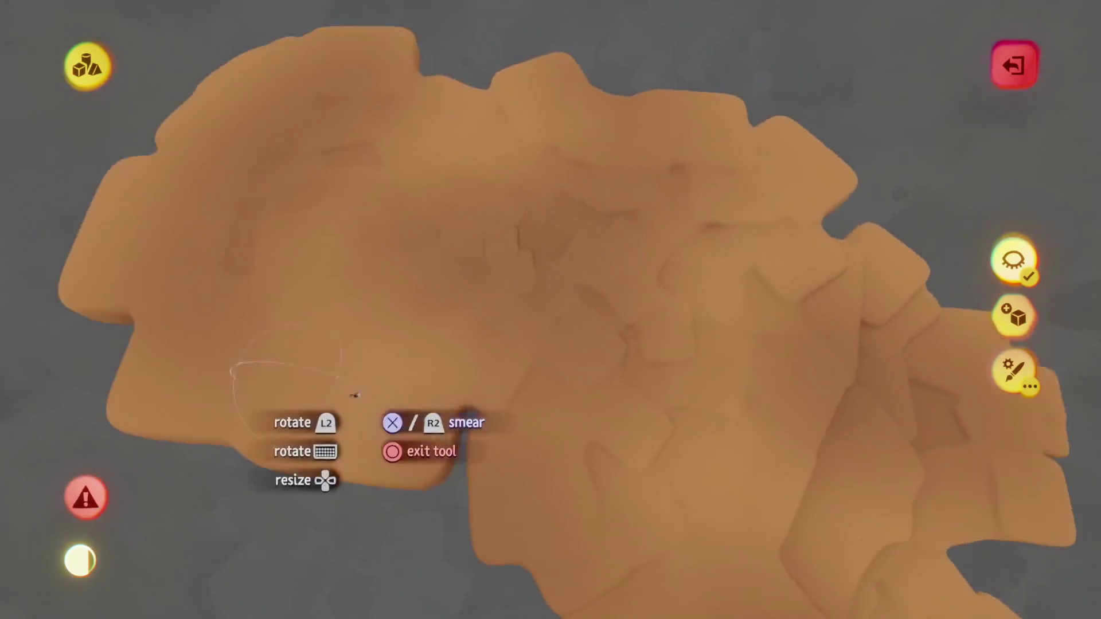
# Pick a darker orange shade, then exit shape editing and sculpt mode
pyautogui.press('c')
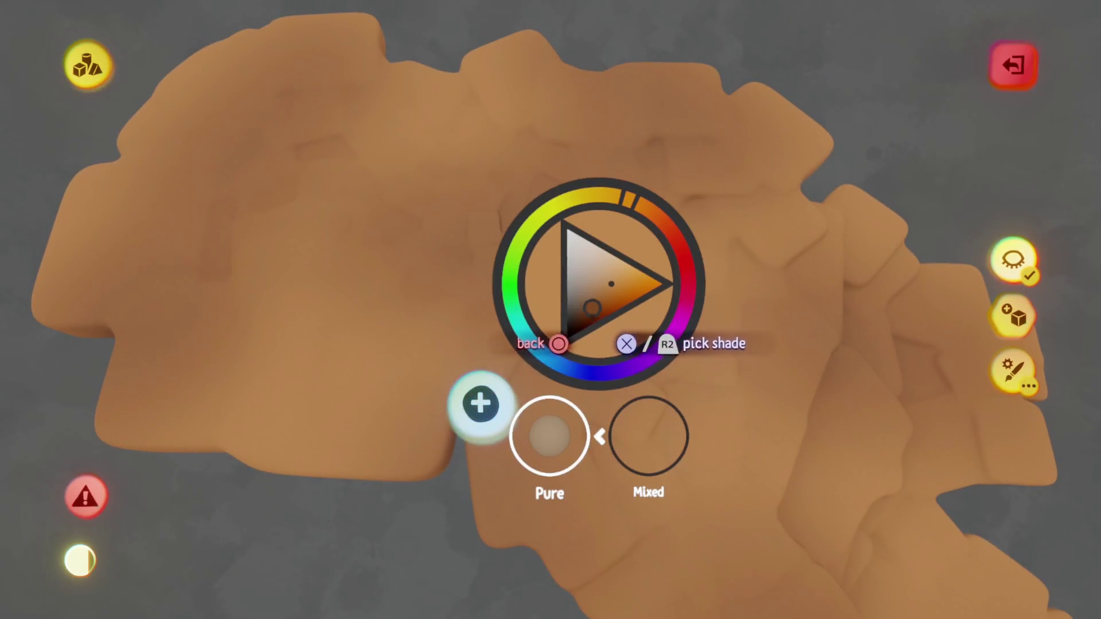
pyautogui.click(590, 315)
pyautogui.press('Escape')
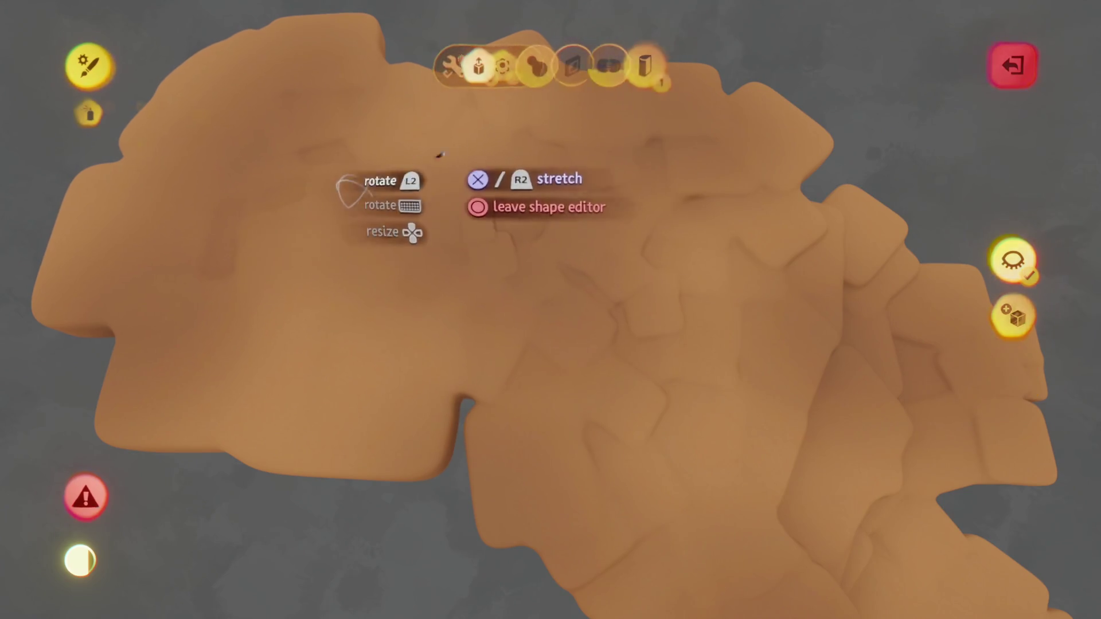
pyautogui.press('Escape')
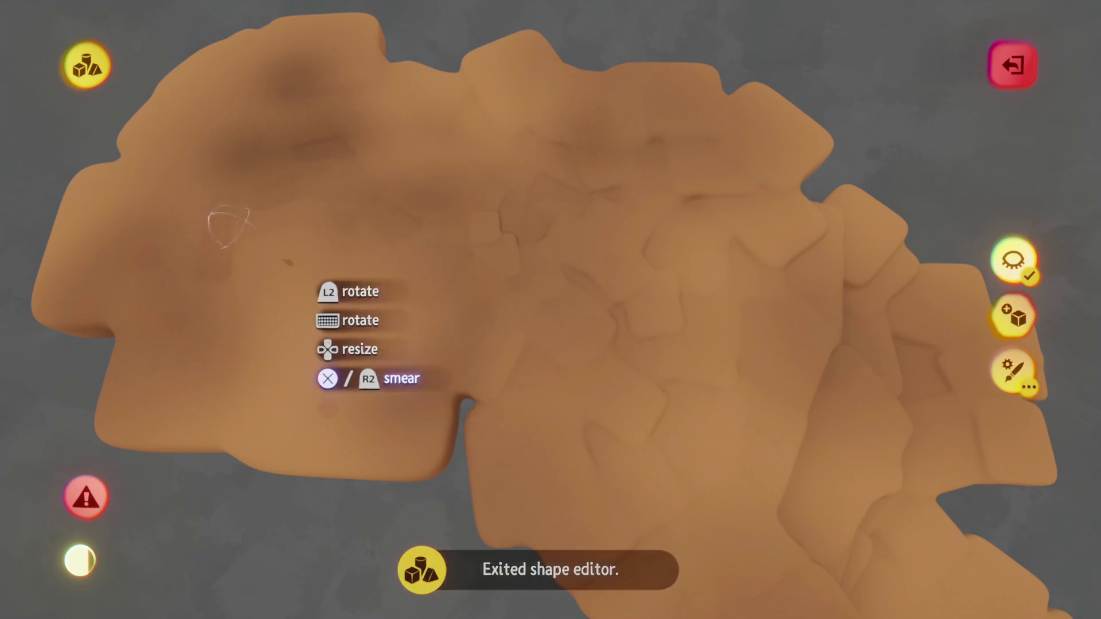
pyautogui.scroll(3, 594, 321)
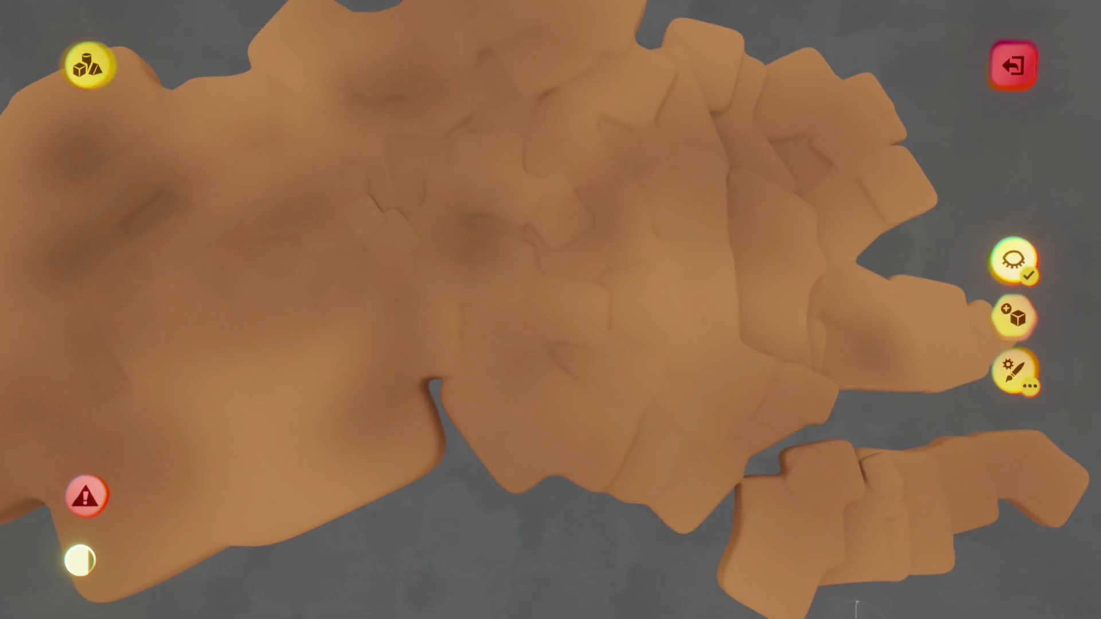
pyautogui.scroll(-5, 594, 322)
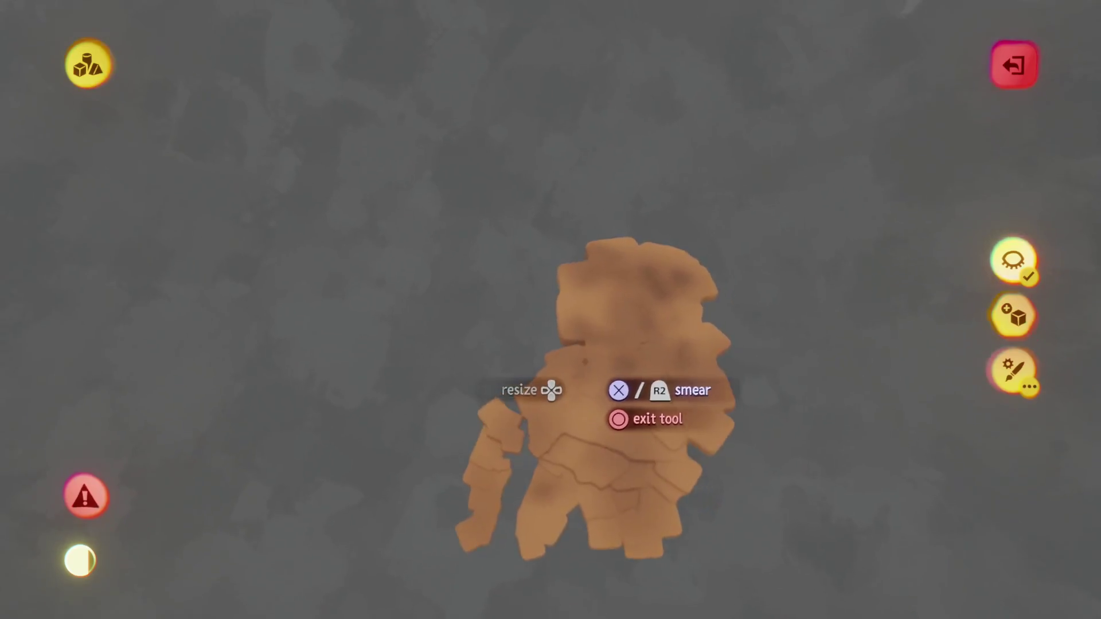
pyautogui.press('Escape')
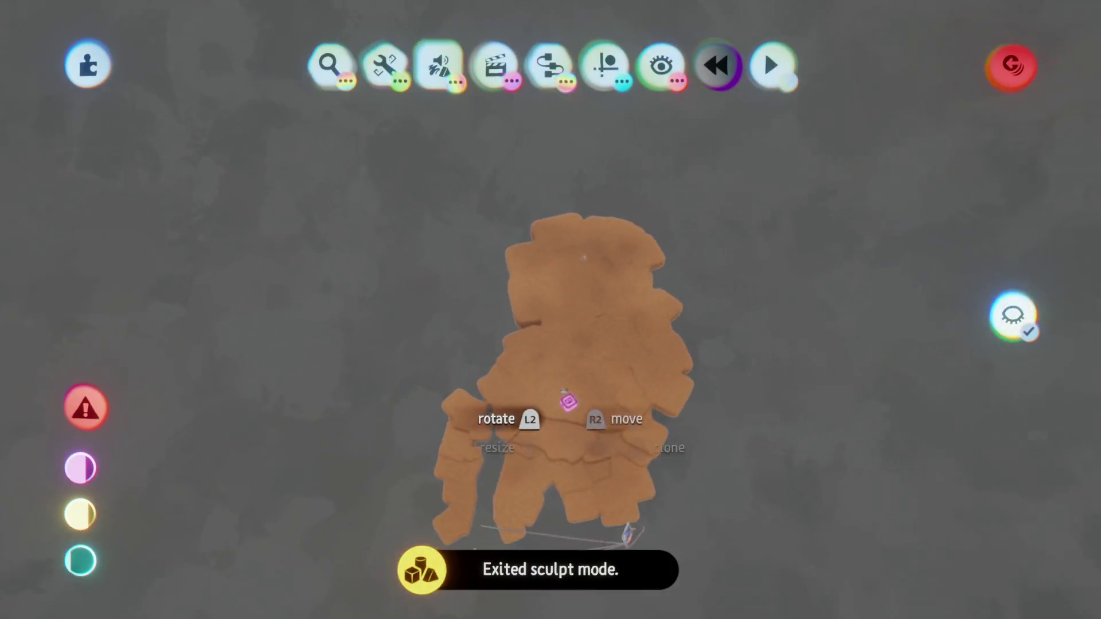
# Raise the Number Displayer's texture value from 76% to 100% and lower the top value from 8 to 5
pyautogui.scroll(4, 536, 358)
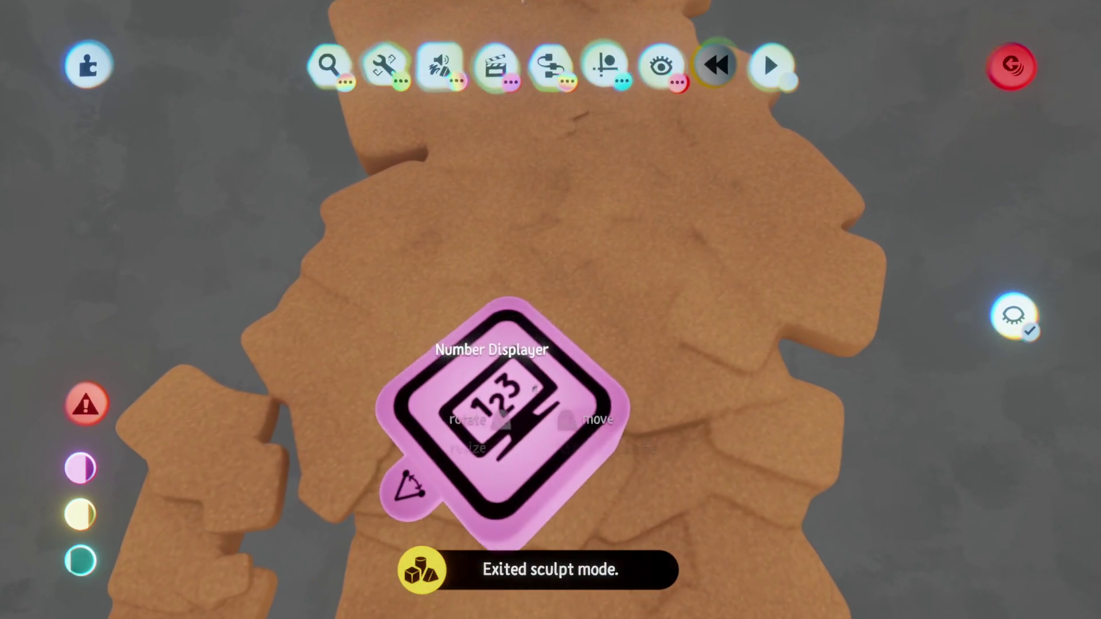
pyautogui.click(540, 402)
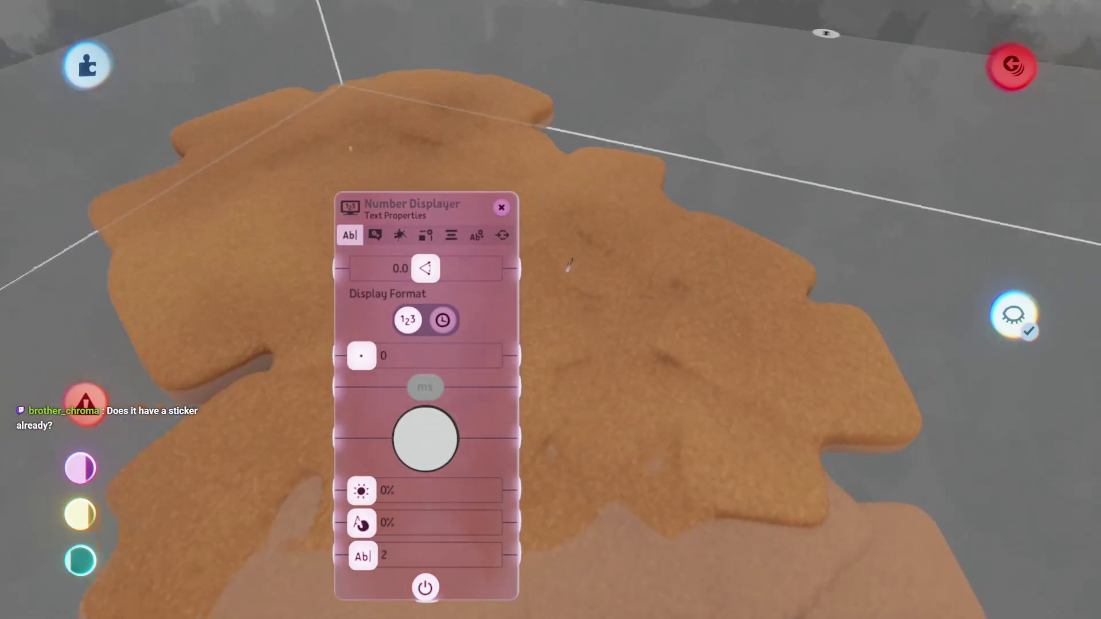
pyautogui.moveTo(508, 373); pyautogui.dragTo(769, 307)
pyautogui.scroll(5, 439, 279)
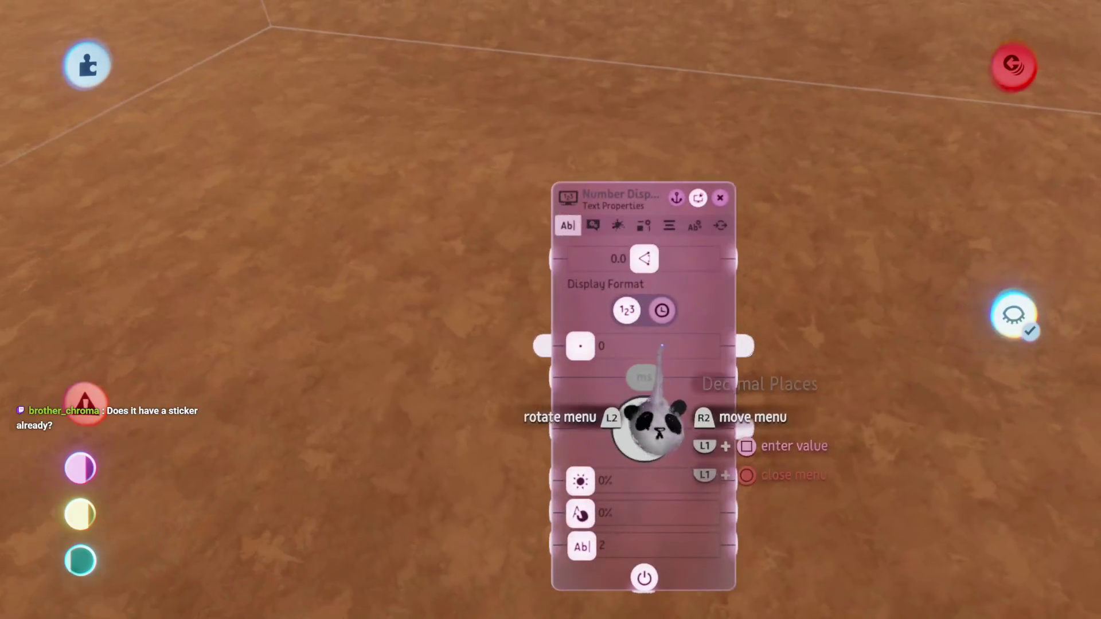
pyautogui.click(617, 225)
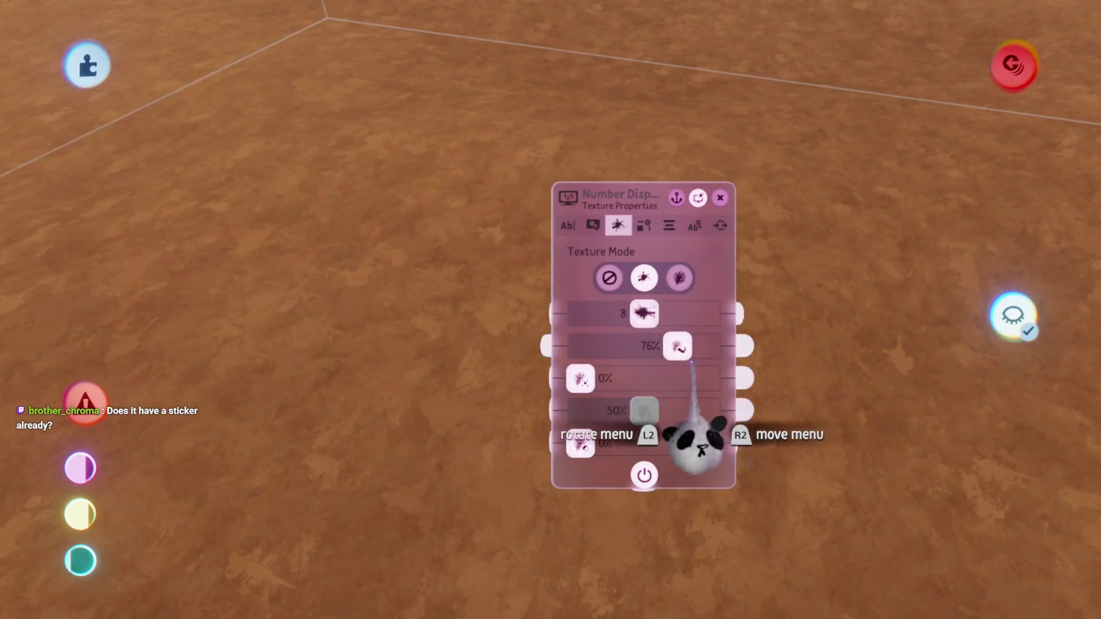
pyautogui.moveTo(676, 346); pyautogui.dragTo(710, 347)
pyautogui.click(593, 225)
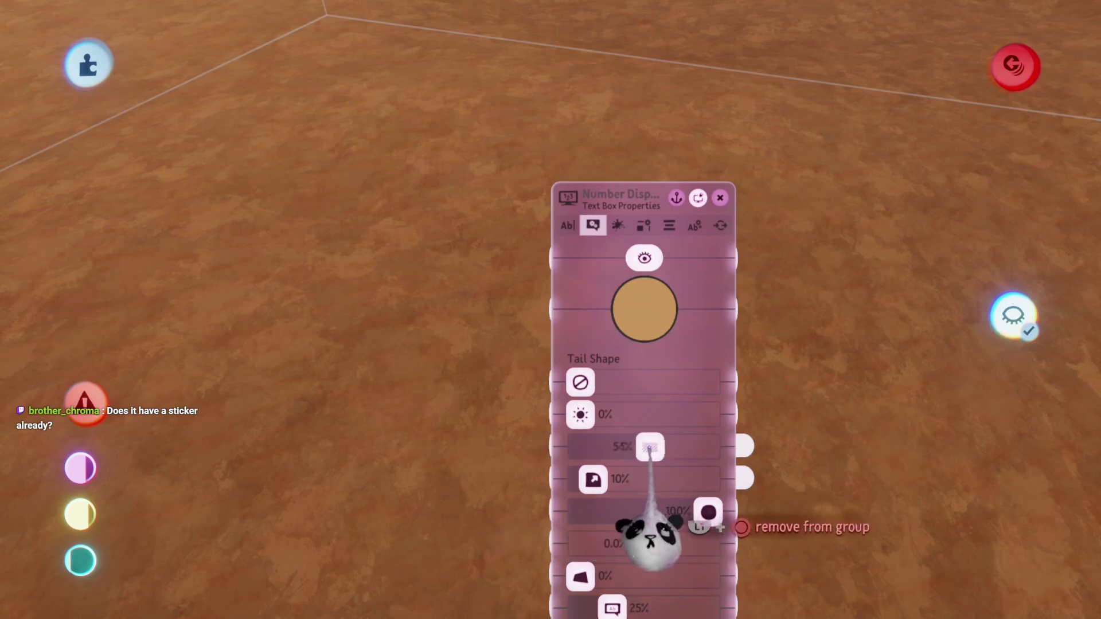
pyautogui.moveTo(645, 313); pyautogui.dragTo(616, 314)
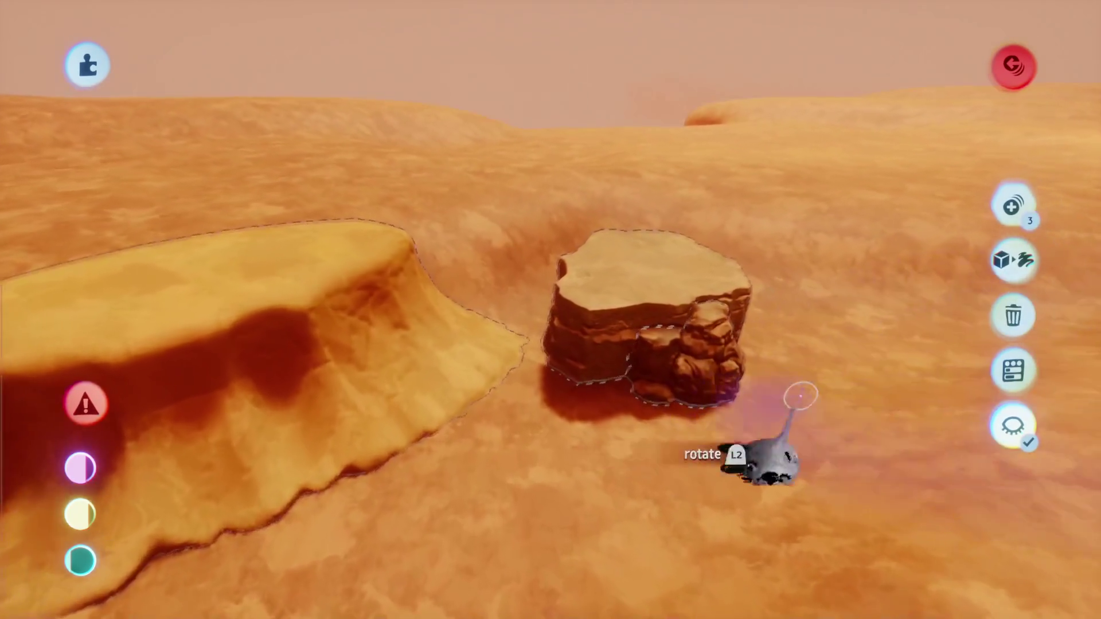
# Show the rest of the forest again and shift the rock's tint toward dark red
pyautogui.click(1013, 424)
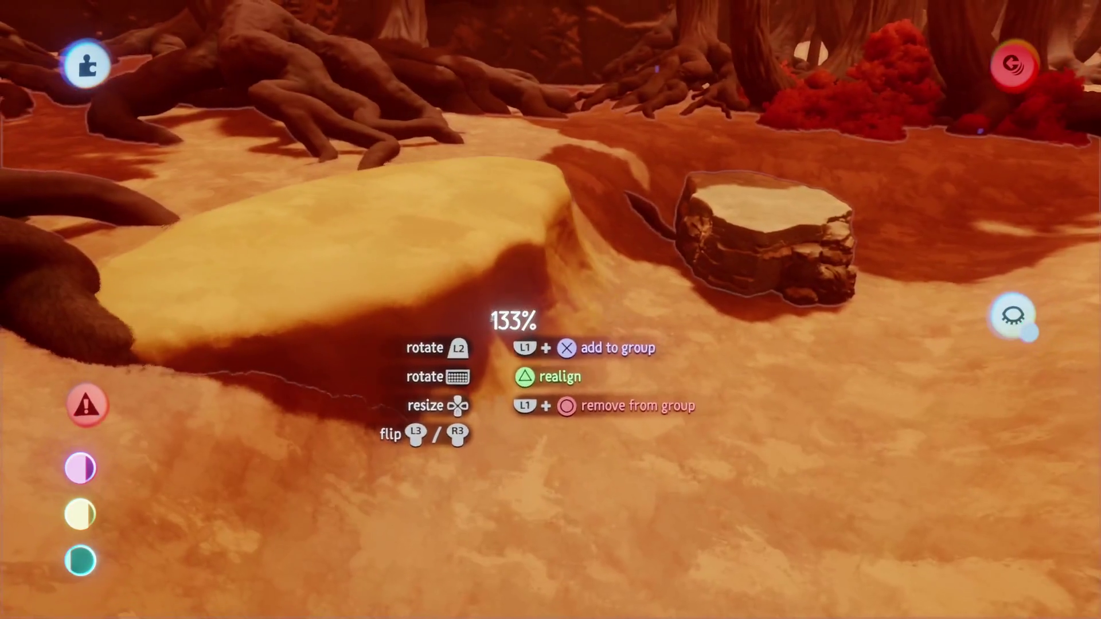
pyautogui.click(512, 329)
pyautogui.click(631, 123)
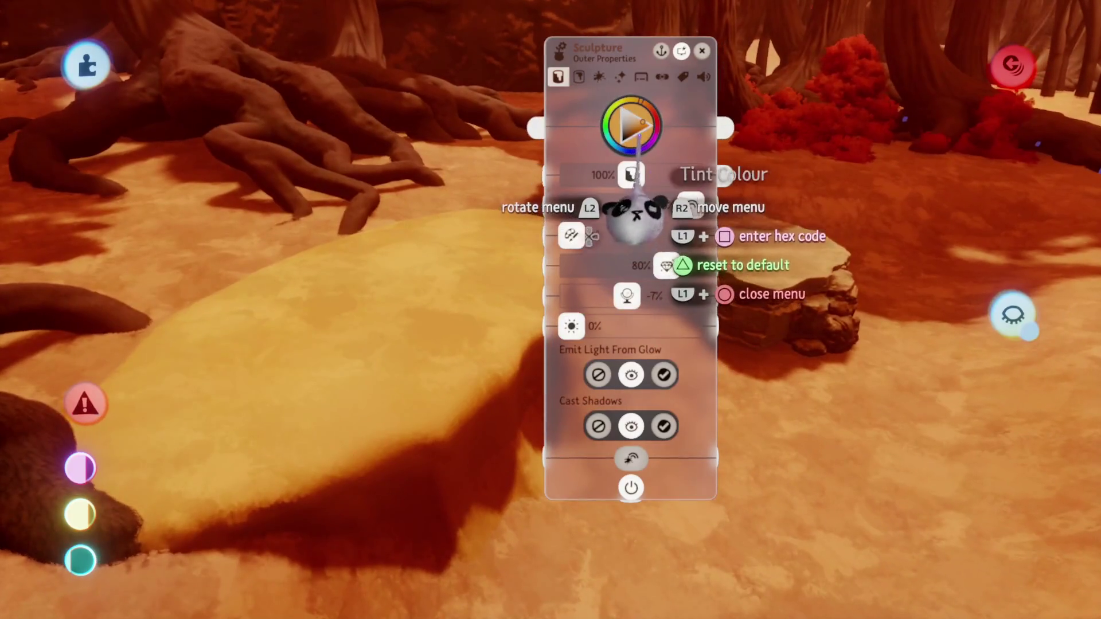
pyautogui.moveTo(633, 210)
pyautogui.mouseDown()
pyautogui.moveTo(614, 233)
pyautogui.moveTo(627, 252)
pyautogui.moveTo(605, 270)
pyautogui.moveTo(653, 308)
pyautogui.mouseUp()
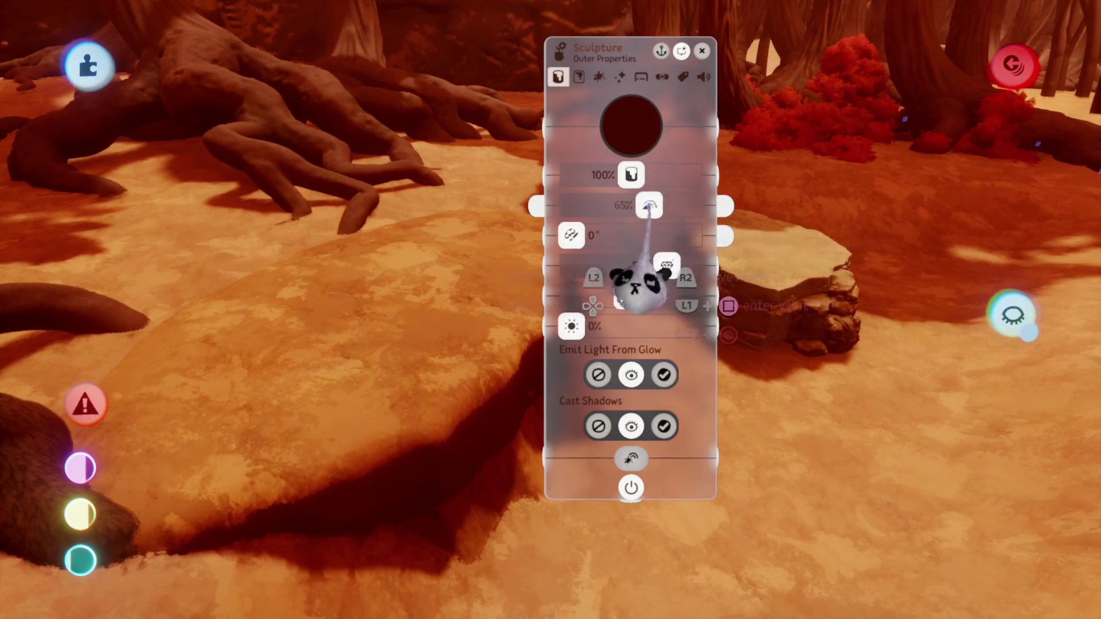
pyautogui.moveTo(685, 205); pyautogui.dragTo(683, 286)
pyautogui.press('Escape')
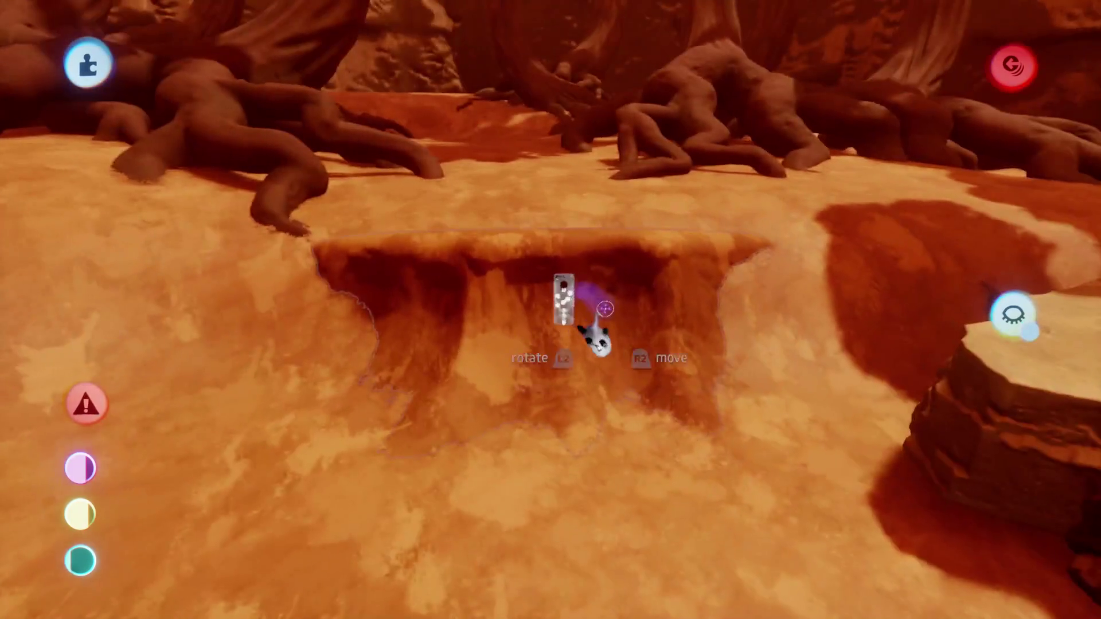
# Retint the flat canyon rock a darker, saturated orange-brown
pyautogui.click(571, 298)
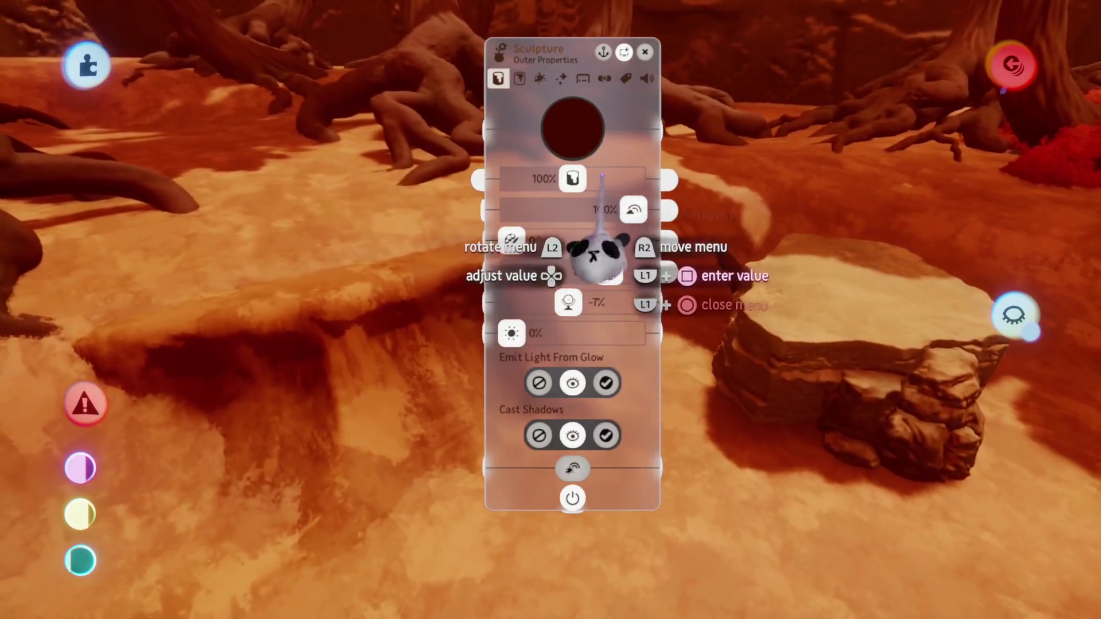
pyautogui.click(572, 135)
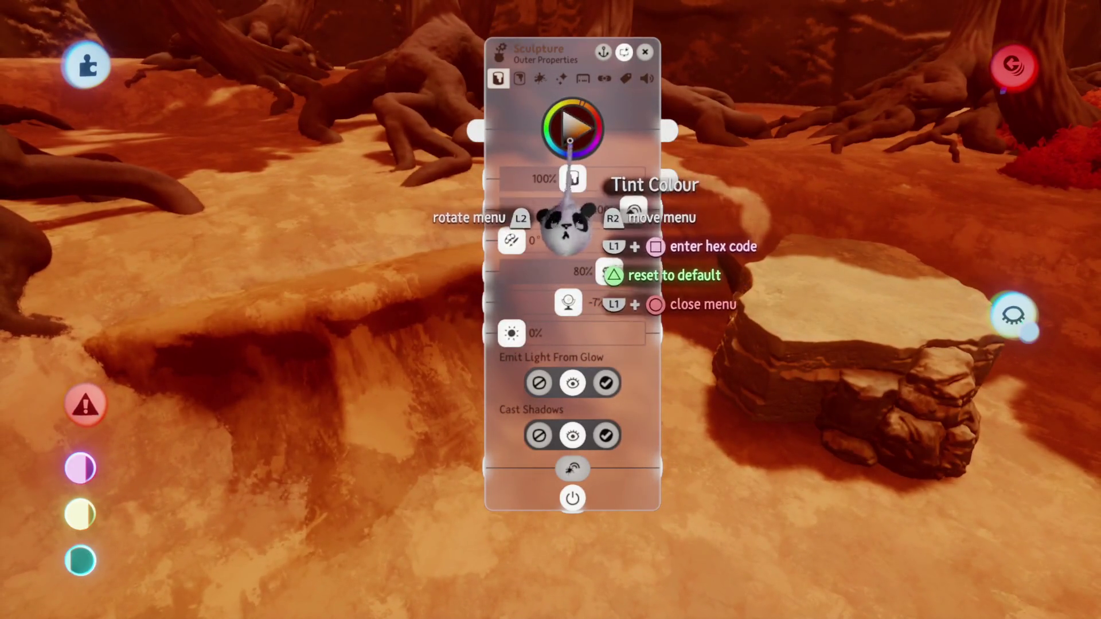
pyautogui.moveTo(569, 144)
pyautogui.mouseDown()
pyautogui.moveTo(580, 150)
pyautogui.moveTo(554, 152)
pyautogui.mouseUp()
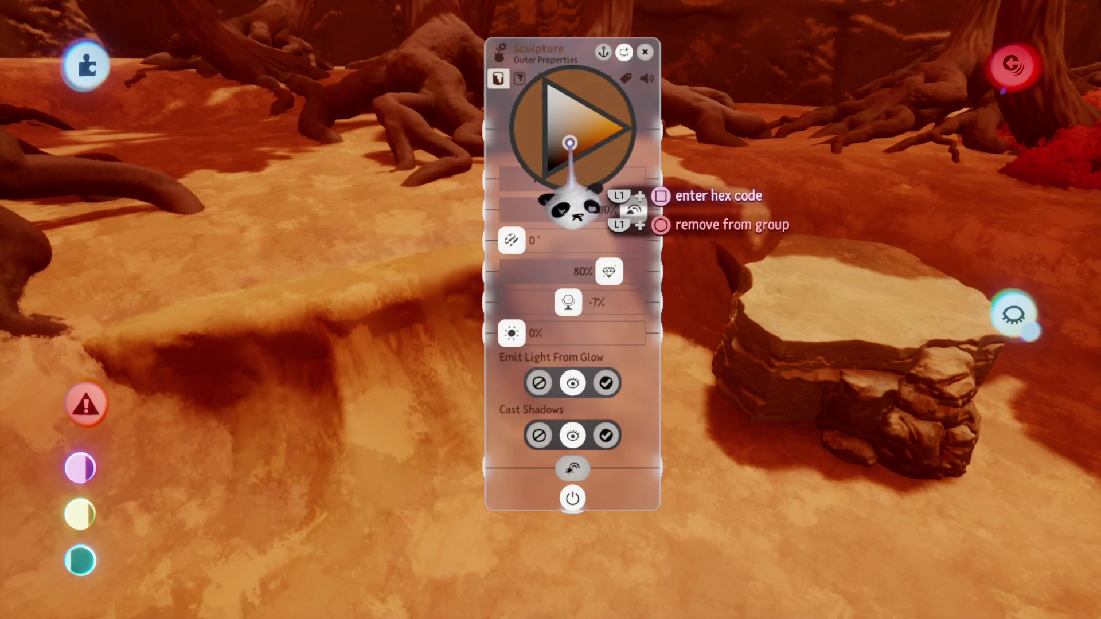
pyautogui.press('Escape')
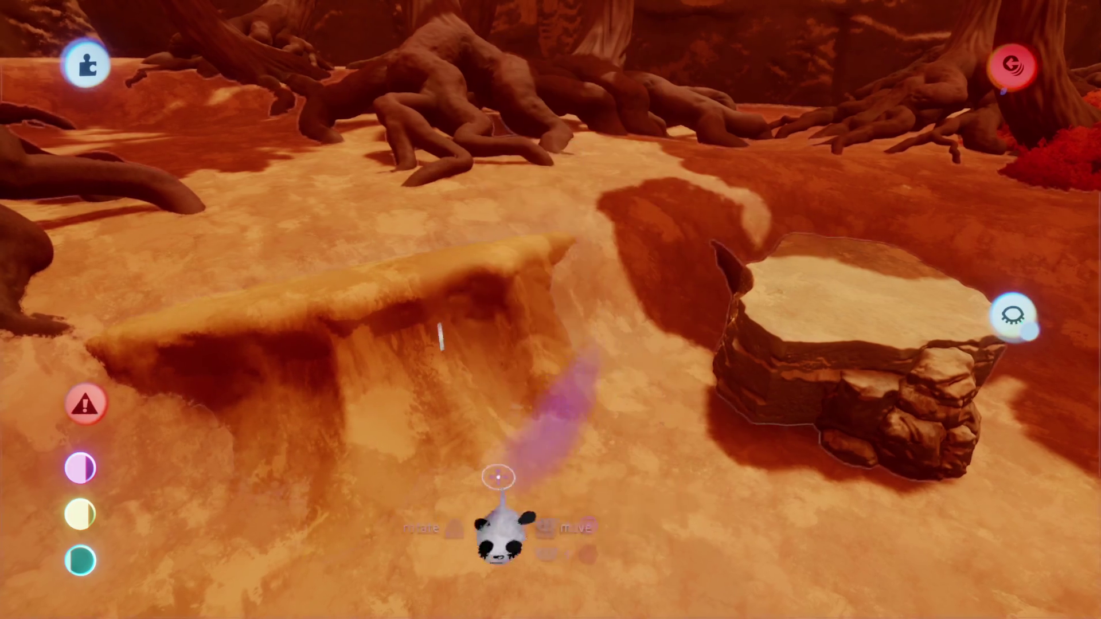
pyautogui.scroll(3, 407, 339)
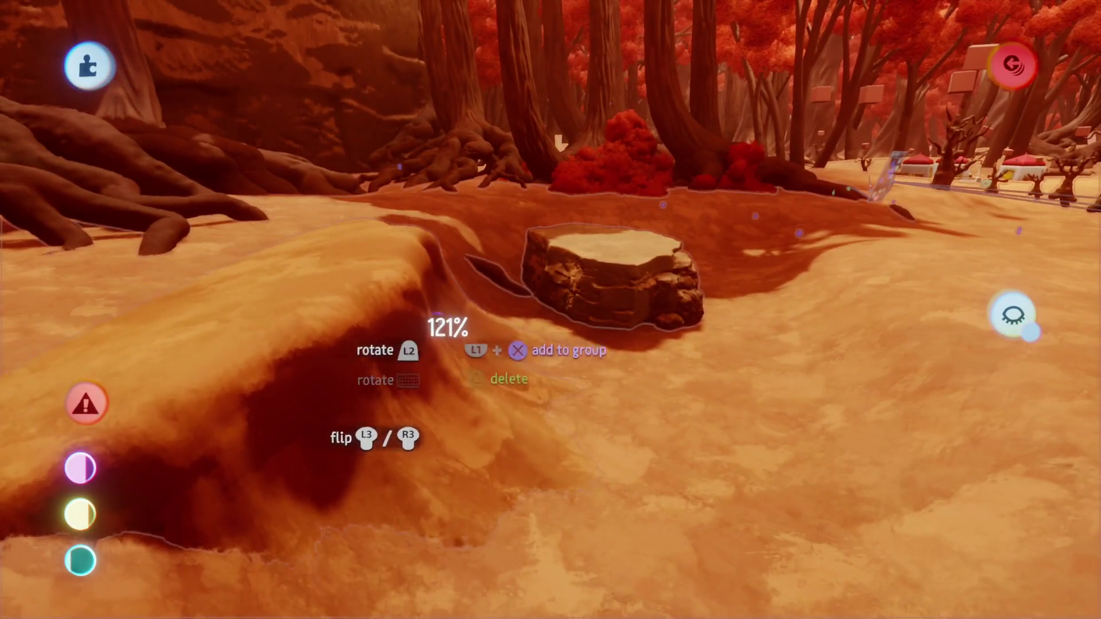
# Place the 121% platform, then lay the rock wall flat across the clearing
pyautogui.moveTo(437, 316)
pyautogui.mouseDown()
pyautogui.moveTo(561, 315)
pyautogui.moveTo(484, 323)
pyautogui.moveTo(509, 457)
pyautogui.moveTo(573, 339)
pyautogui.moveTo(505, 321)
pyautogui.moveTo(544, 298)
pyautogui.mouseUp()
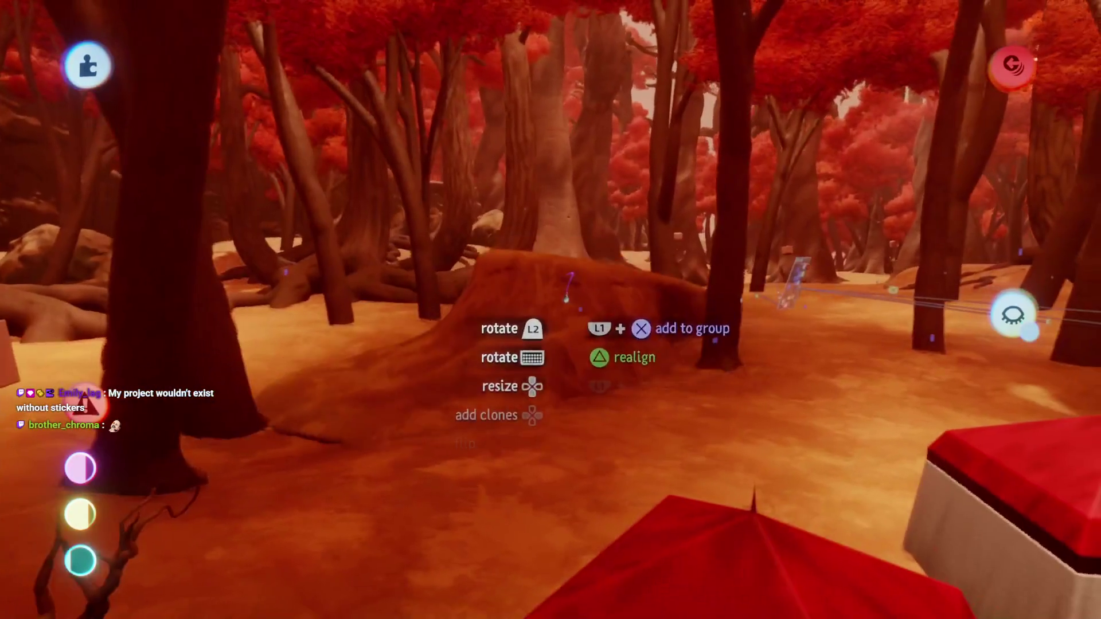
pyautogui.moveTo(566, 299); pyautogui.dragTo(563, 341)
pyautogui.moveTo(552, 265)
pyautogui.mouseDown()
pyautogui.moveTo(523, 413)
pyautogui.moveTo(523, 531)
pyautogui.moveTo(582, 462)
pyautogui.moveTo(647, 447)
pyautogui.mouseUp()
pyautogui.moveTo(647, 487)
pyautogui.mouseDown()
pyautogui.moveTo(647, 505)
pyautogui.moveTo(596, 369)
pyautogui.moveTo(533, 321)
pyautogui.mouseUp()
pyautogui.moveTo(536, 208)
pyautogui.mouseDown()
pyautogui.moveTo(484, 382)
pyautogui.moveTo(487, 425)
pyautogui.moveTo(440, 401)
pyautogui.mouseUp()
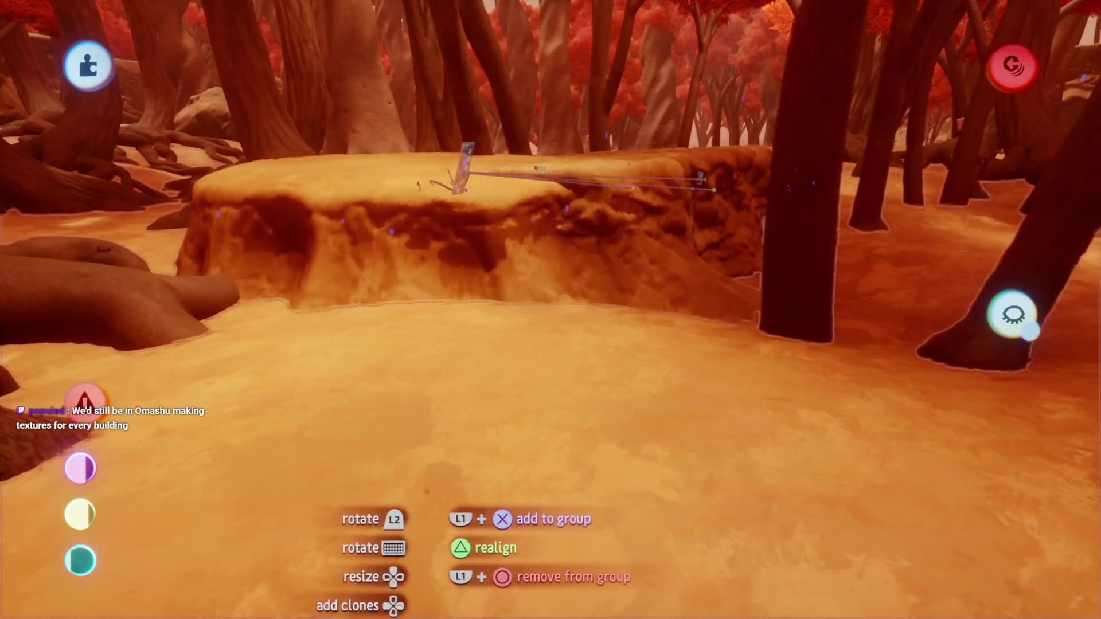
pyautogui.moveTo(426, 485); pyautogui.dragTo(442, 455)
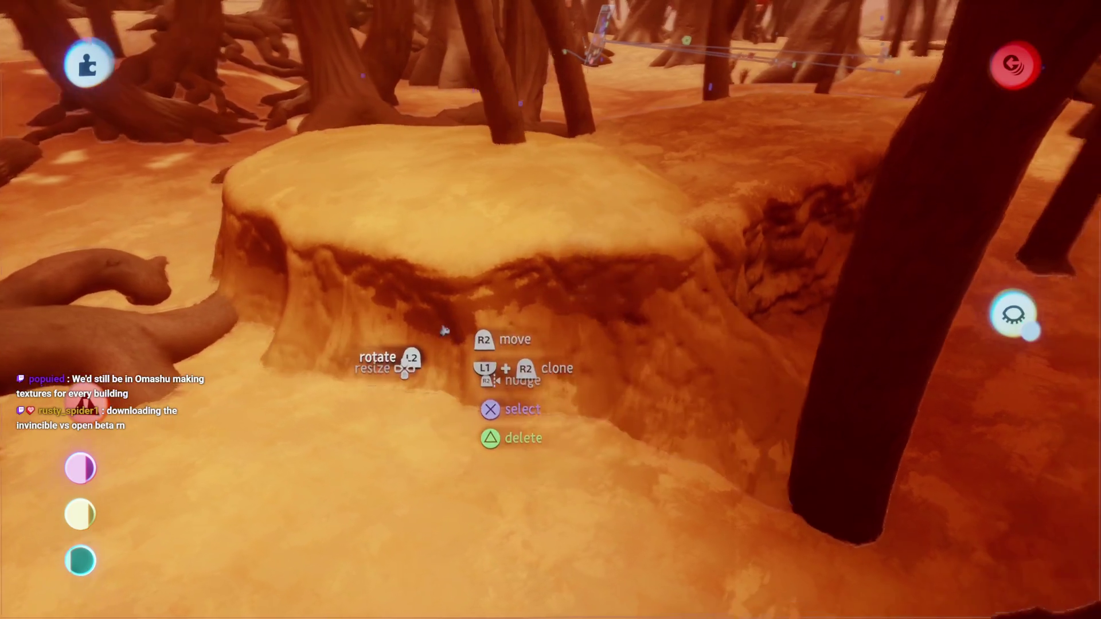
# Move the rock slab over toward the red trees
pyautogui.moveTo(452, 299)
pyautogui.mouseDown()
pyautogui.moveTo(437, 343)
pyautogui.moveTo(468, 326)
pyautogui.moveTo(459, 341)
pyautogui.mouseUp()
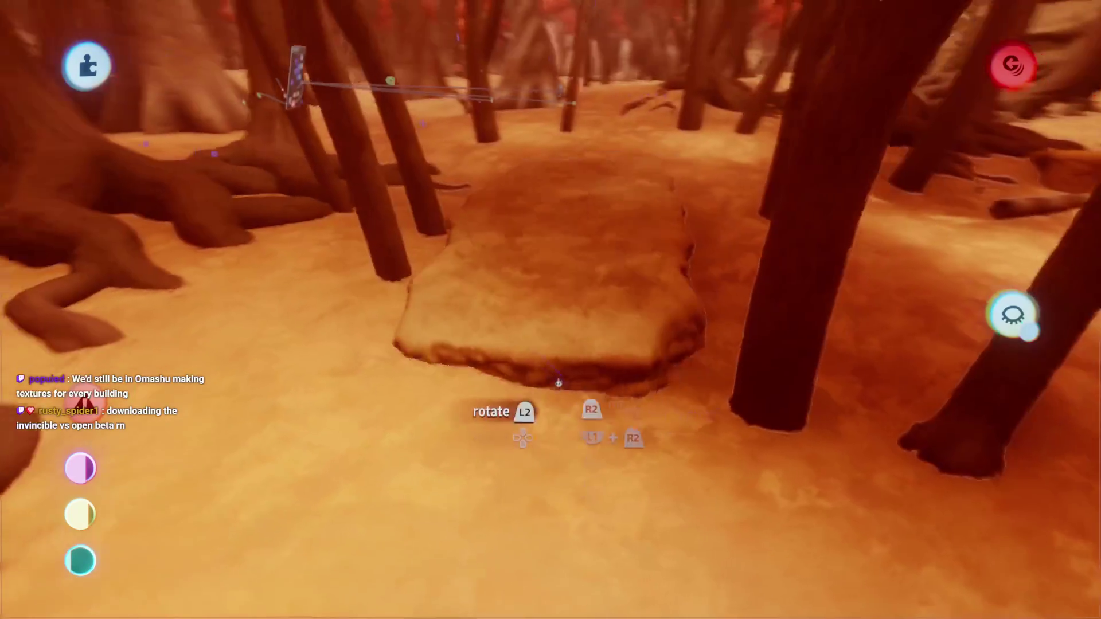
pyautogui.moveTo(565, 373)
pyautogui.mouseDown()
pyautogui.moveTo(550, 439)
pyautogui.moveTo(531, 445)
pyautogui.mouseUp()
pyautogui.moveTo(382, 404)
pyautogui.mouseDown()
pyautogui.moveTo(519, 454)
pyautogui.moveTo(508, 387)
pyautogui.moveTo(519, 272)
pyautogui.moveTo(527, 281)
pyautogui.moveTo(496, 202)
pyautogui.moveTo(524, 234)
pyautogui.moveTo(509, 261)
pyautogui.mouseUp()
# Enlarge the held rock slab to 114%, place it, and exit sculpt mode
pyautogui.press('Up')
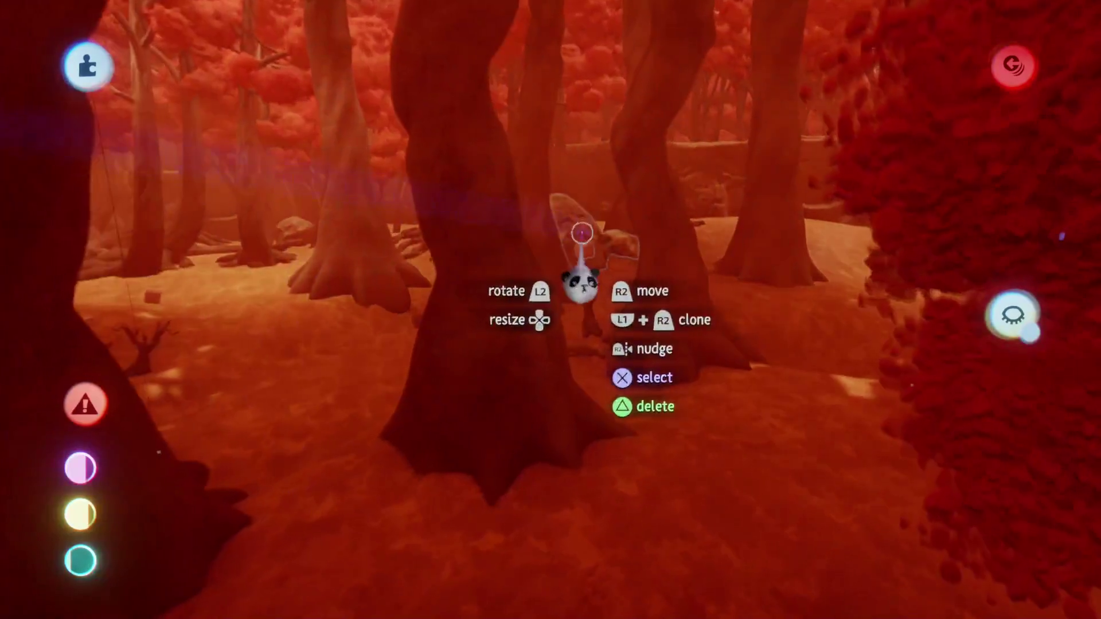
pyautogui.press('Escape')
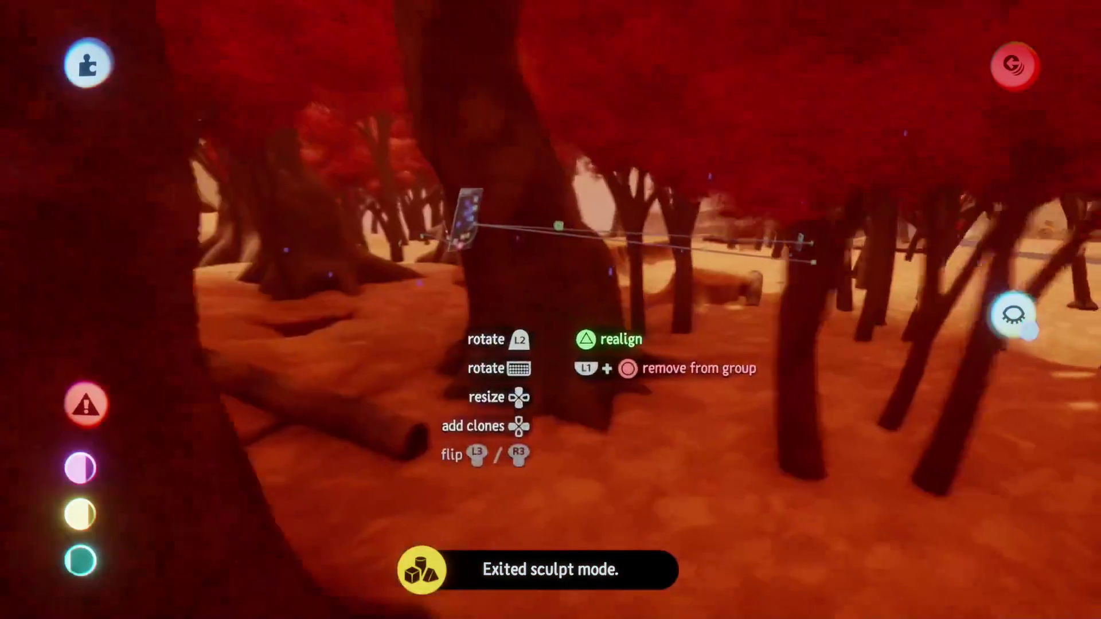